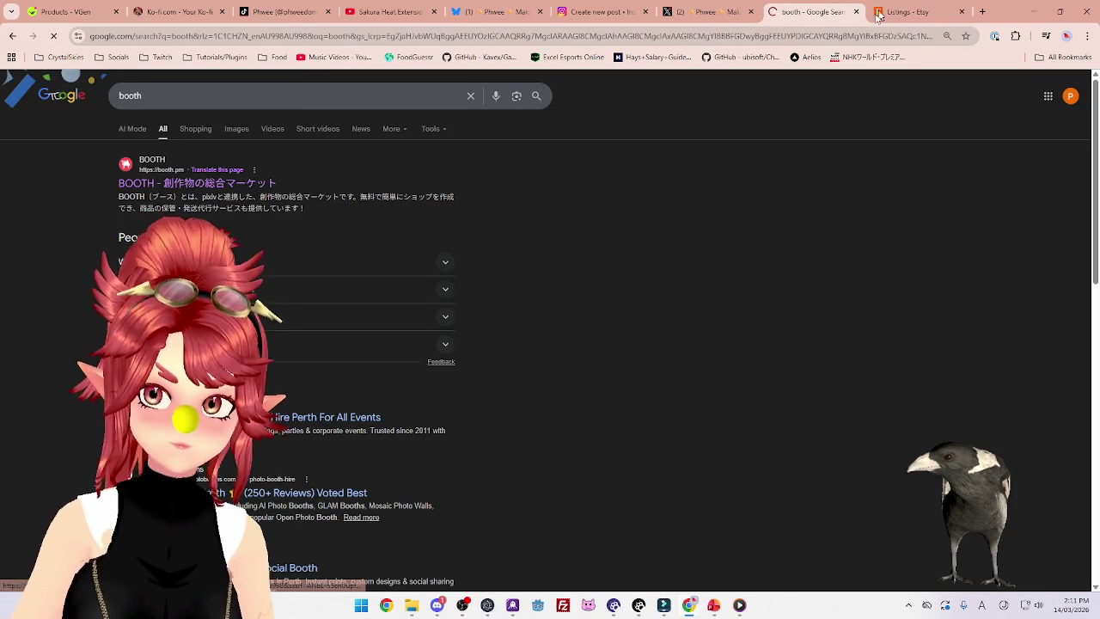
Rearrange the browser tabs so BOOTH and the Etsy listings page sit near the front, returning to VGen
drag(828, 17, 277, 19)
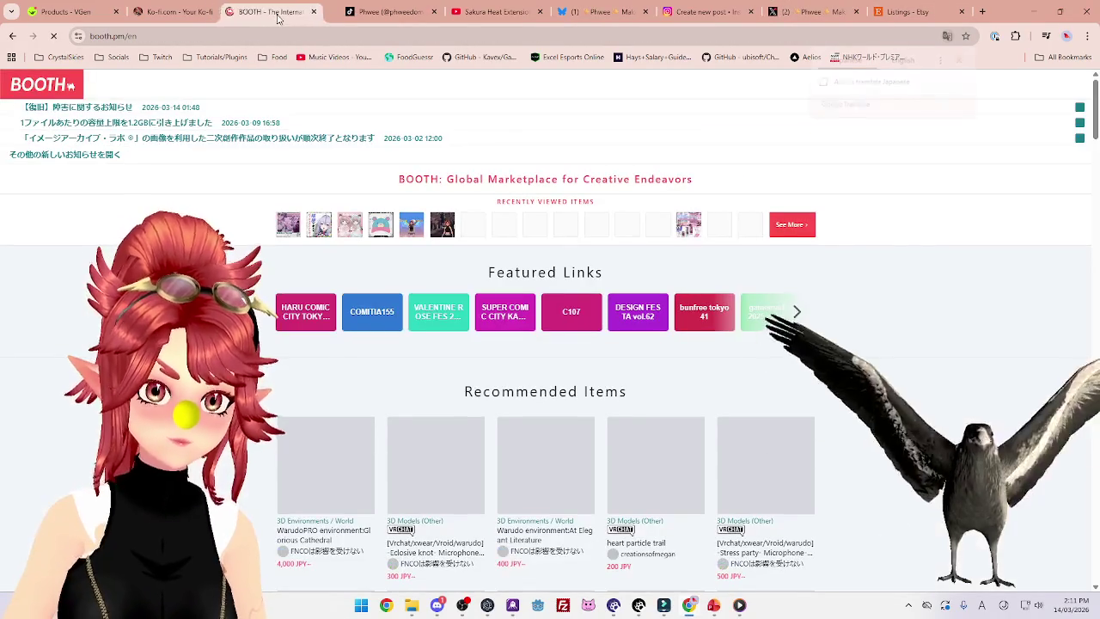
drag(903, 12, 384, 16)
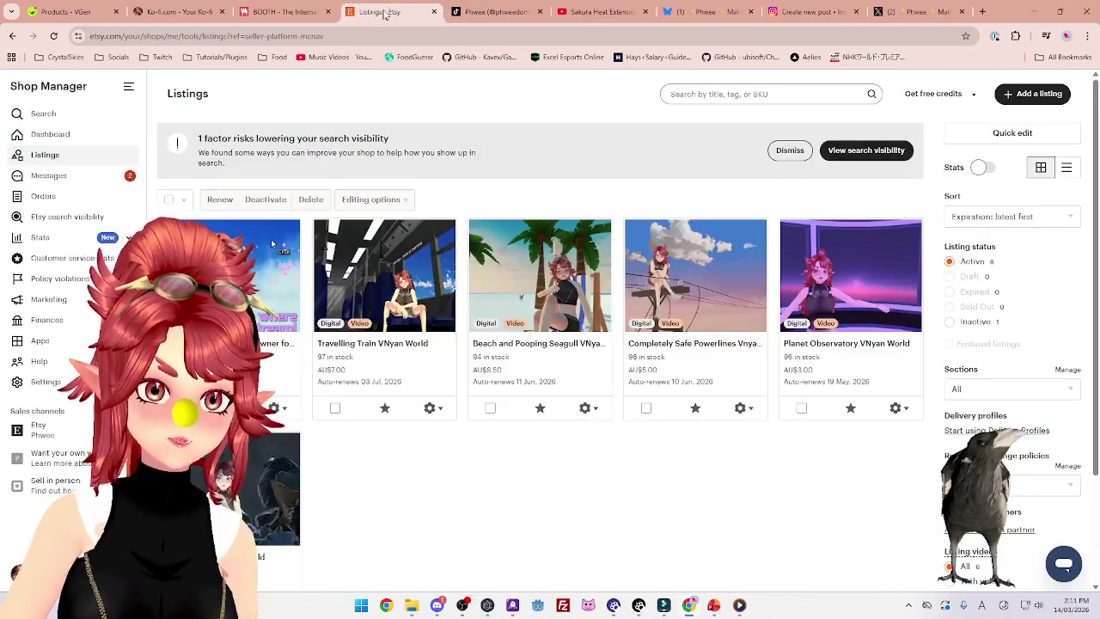
click(64, 12)
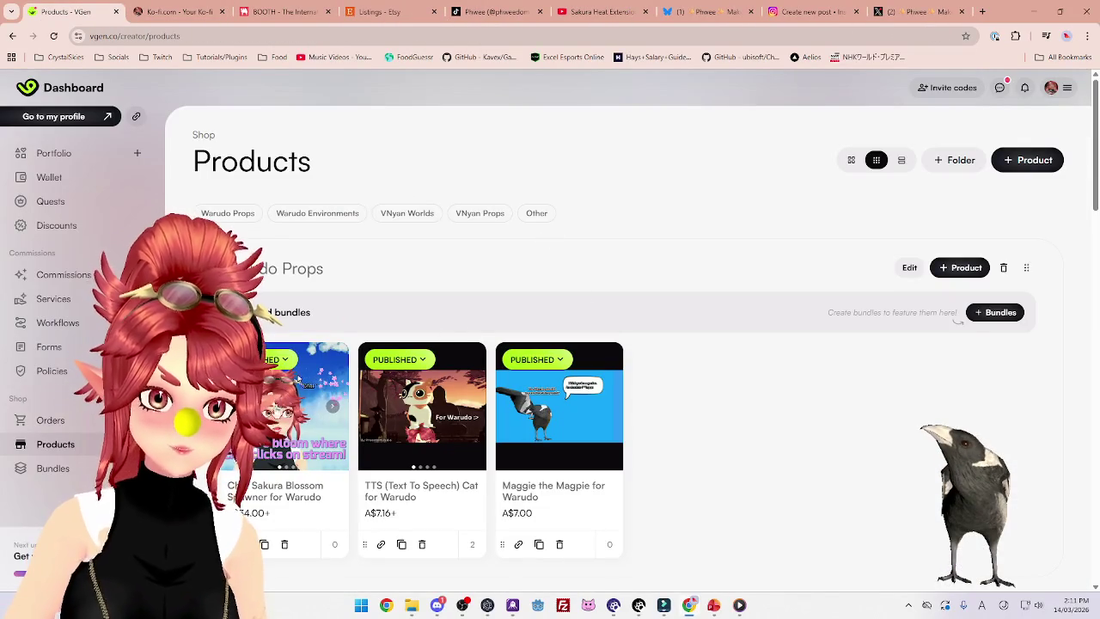
Change the Chat Sakura Blossom Spawner description to read 'Warudo x Twitch Prop' and save it
click(284, 497)
scroll(648, 389, down, 10)
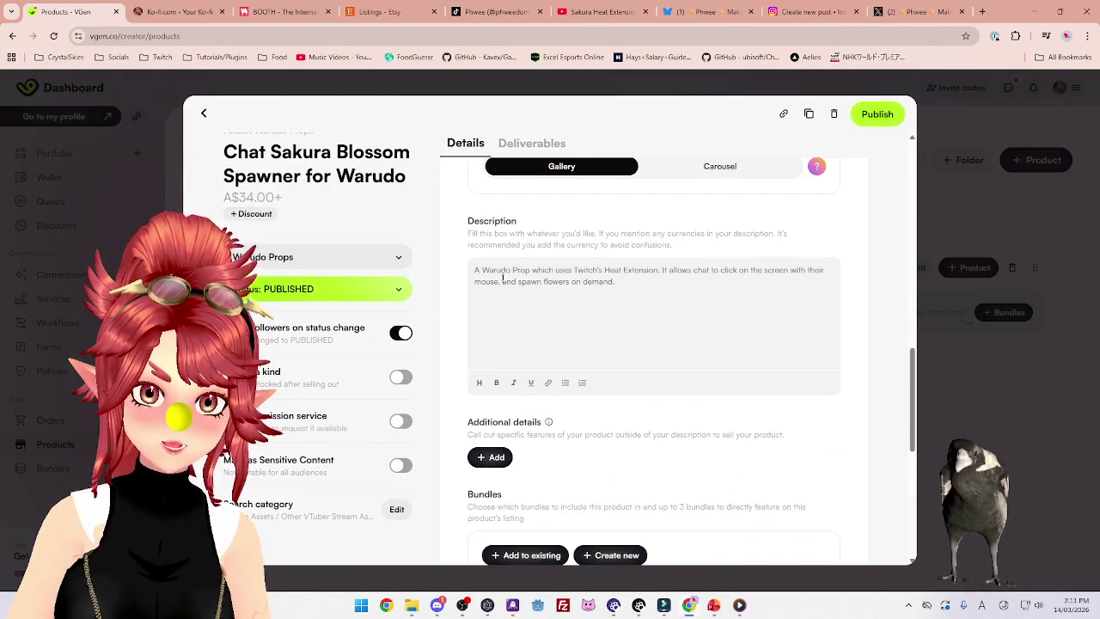
text(x Twitch)
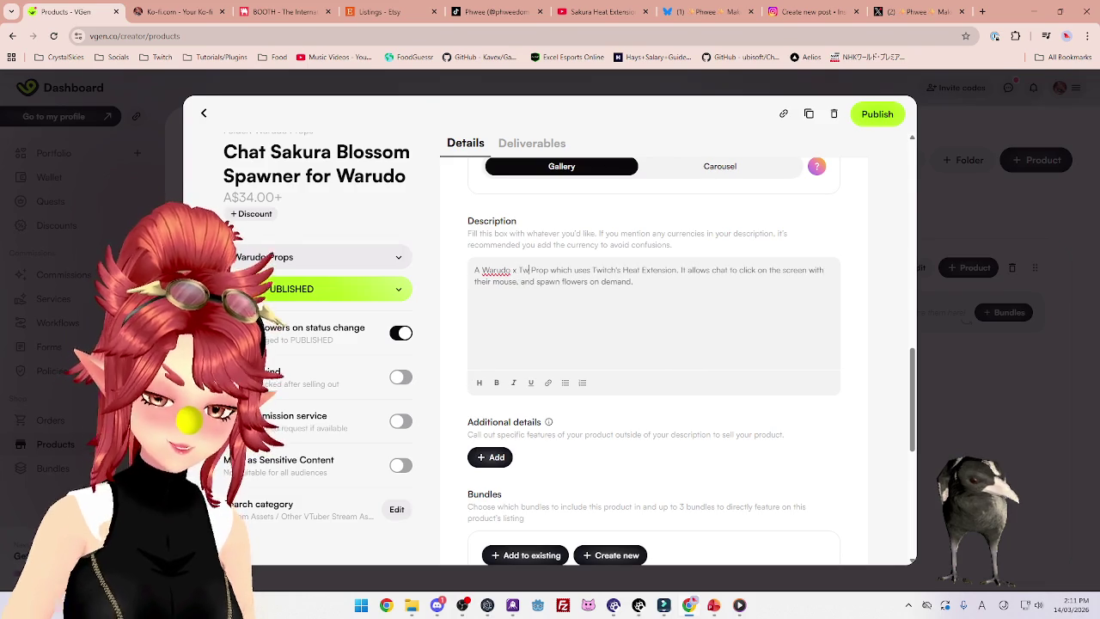
key(BackSpace)
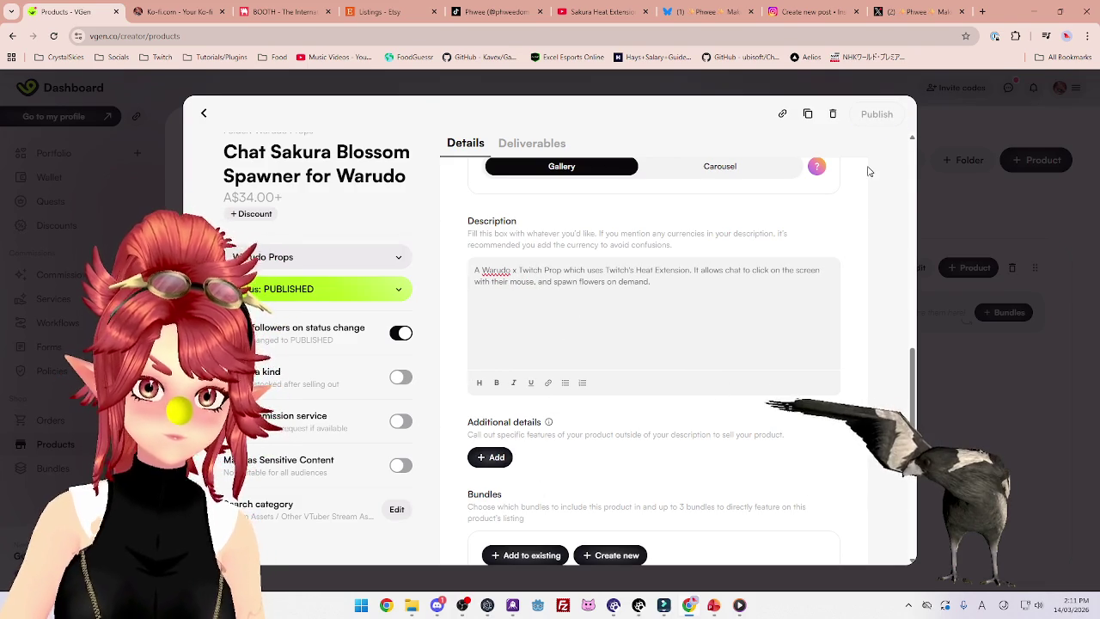
key(Escape)
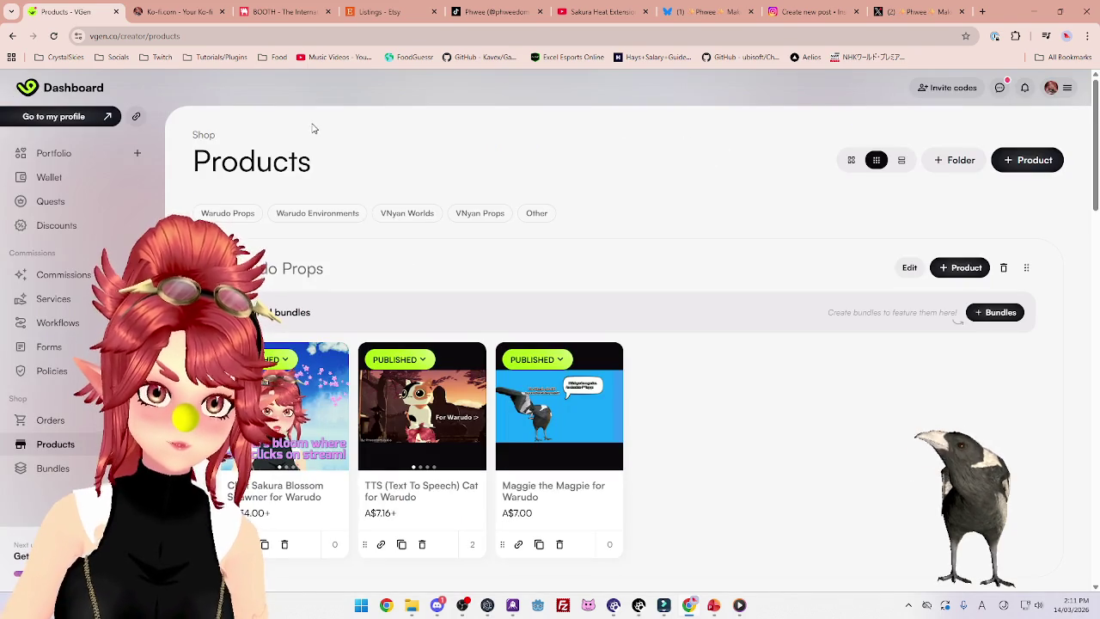
click(181, 20)
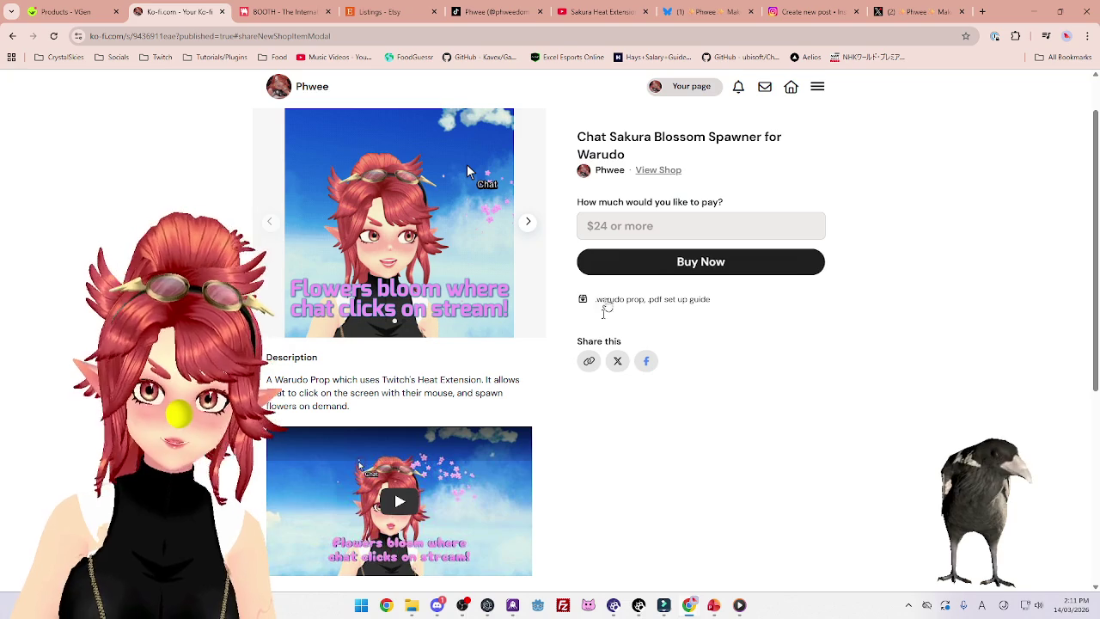
click(786, 135)
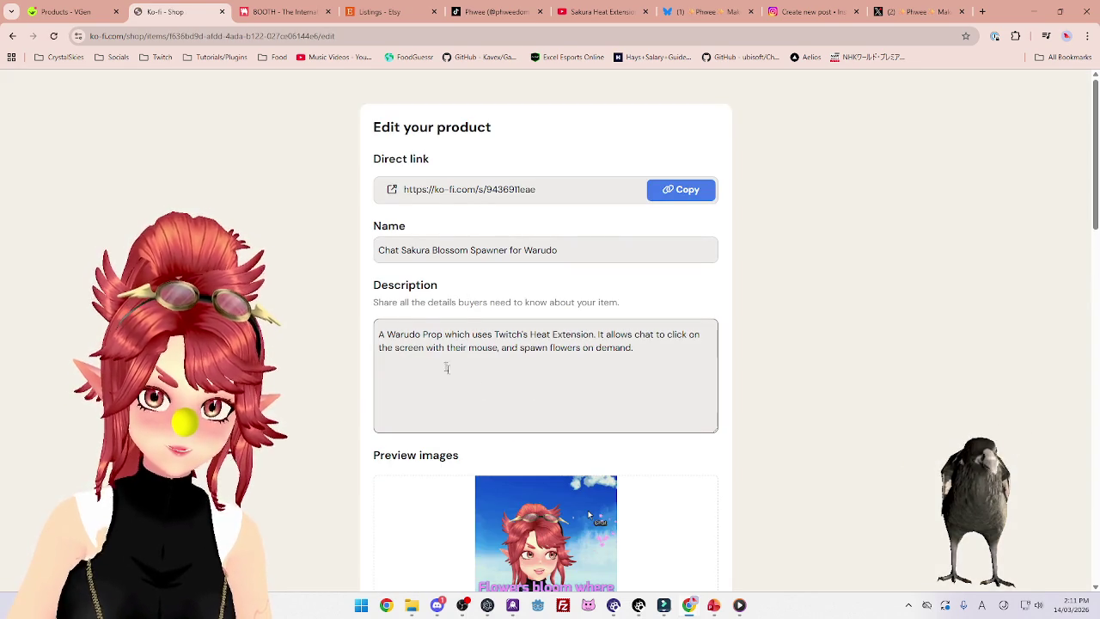
click(422, 334)
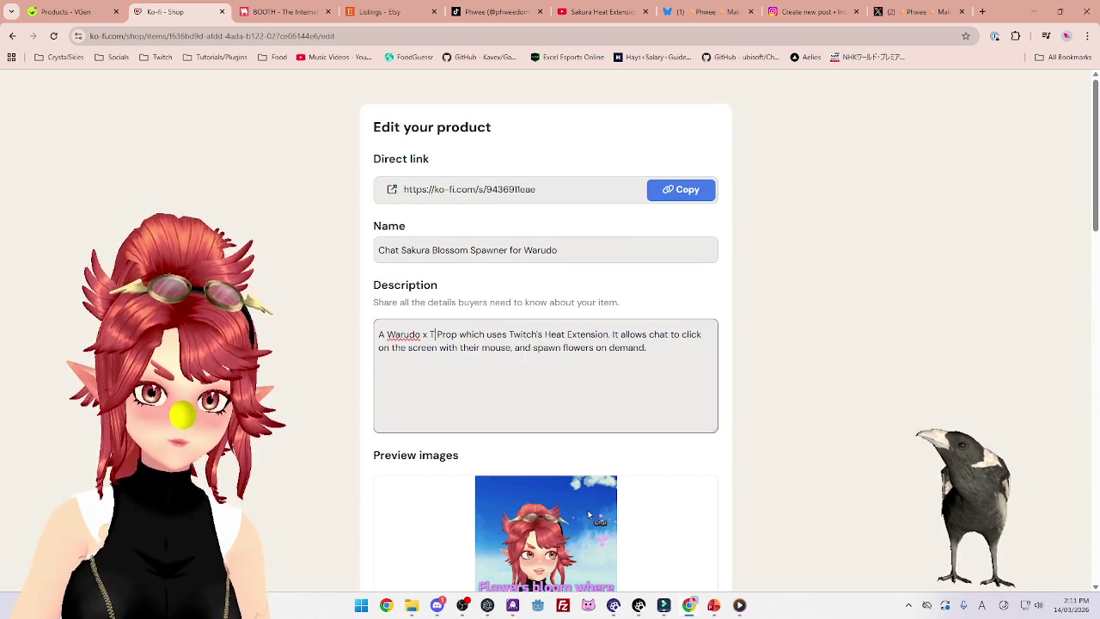
scroll(739, 428, down, 7)
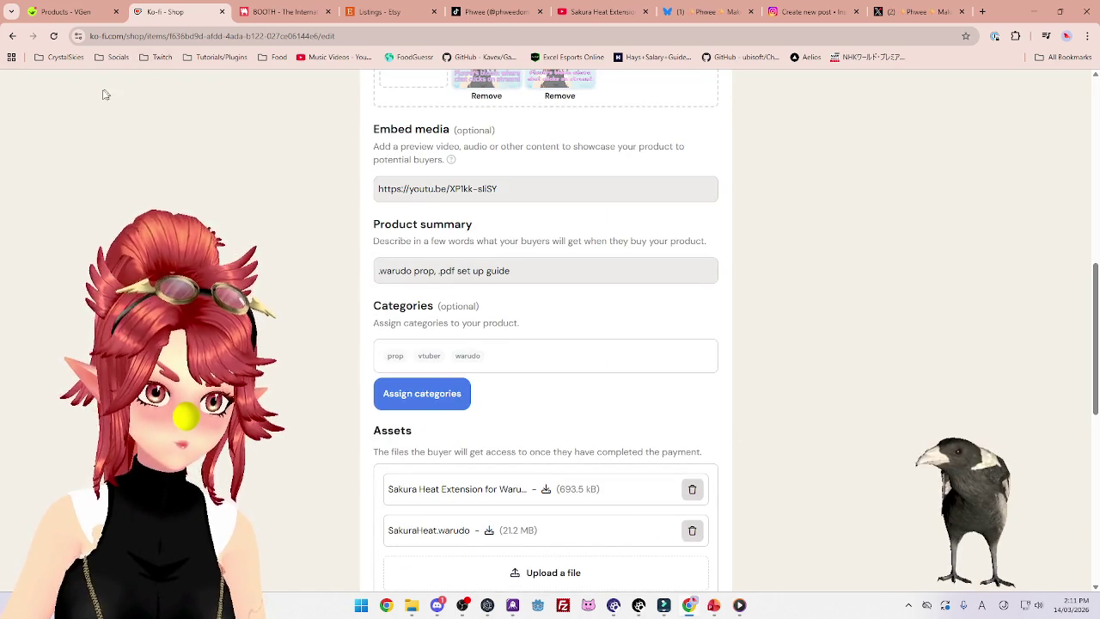
scroll(405, 361, down, 6)
click(489, 511)
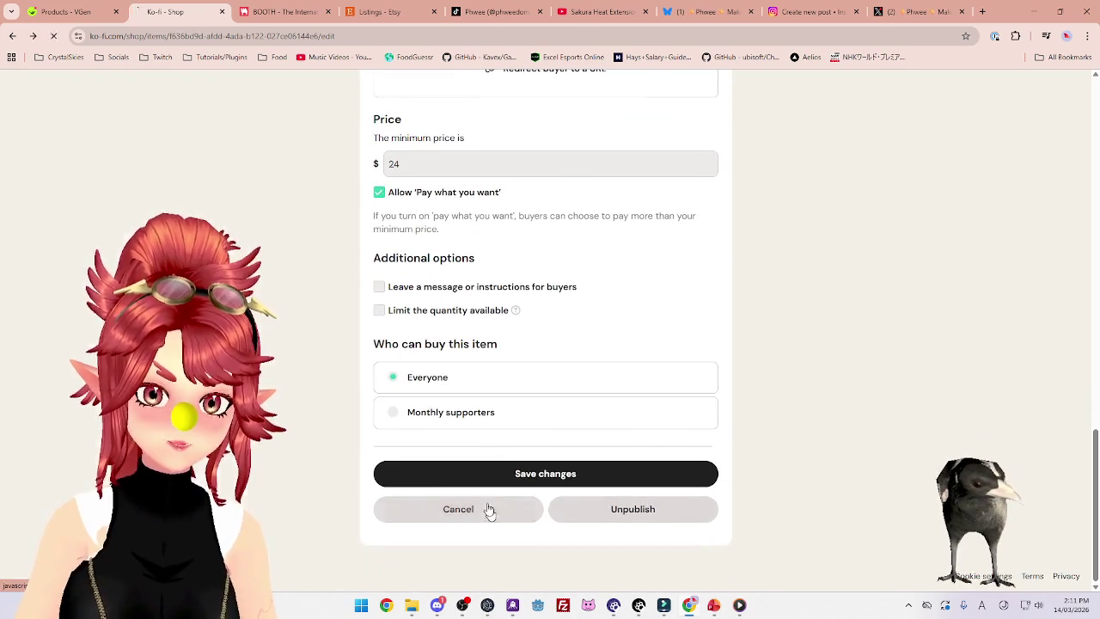
click(65, 11)
scroll(294, 324, down, 1)
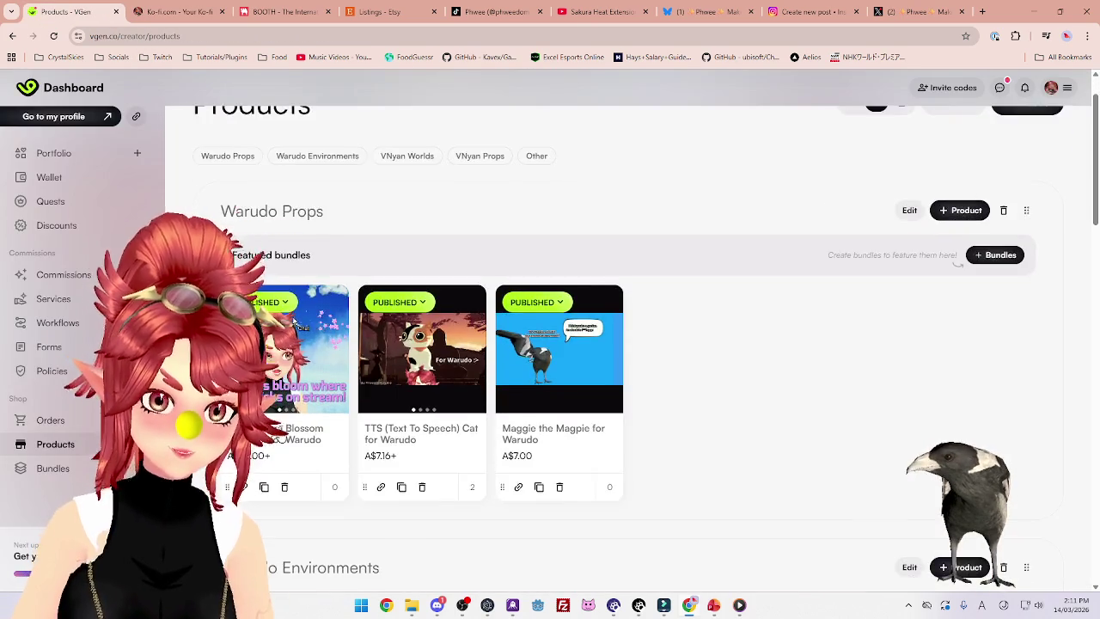
Reopen the Chat Sakura Blossom Spawner editor, review its description, and publish it again
click(295, 324)
scroll(617, 333, down, 10)
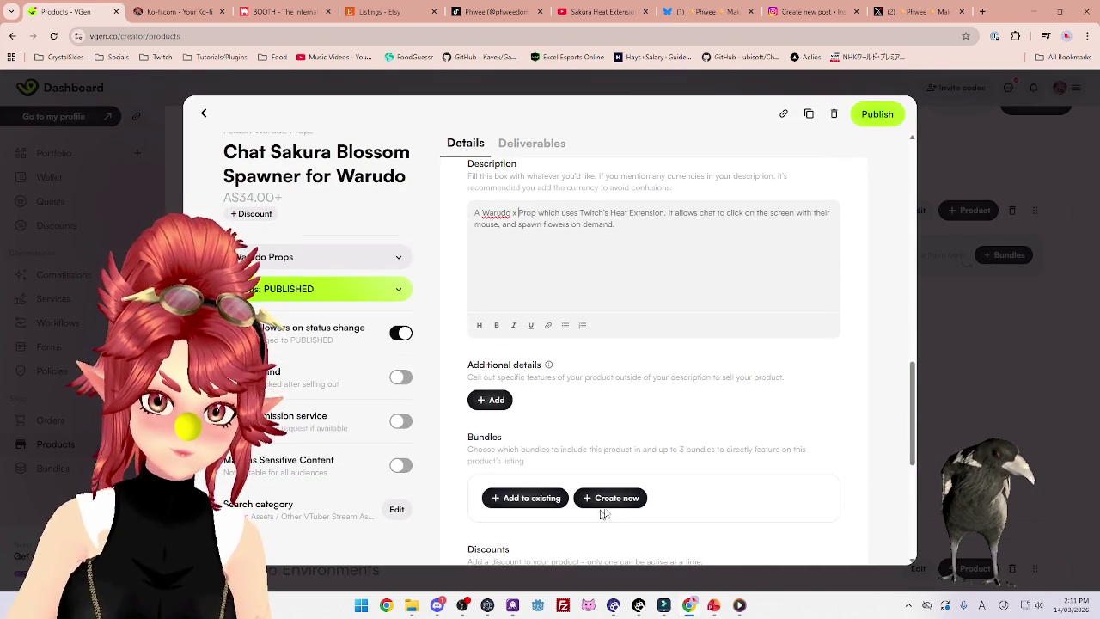
scroll(605, 513, down, 4)
scroll(900, 163, up, 3)
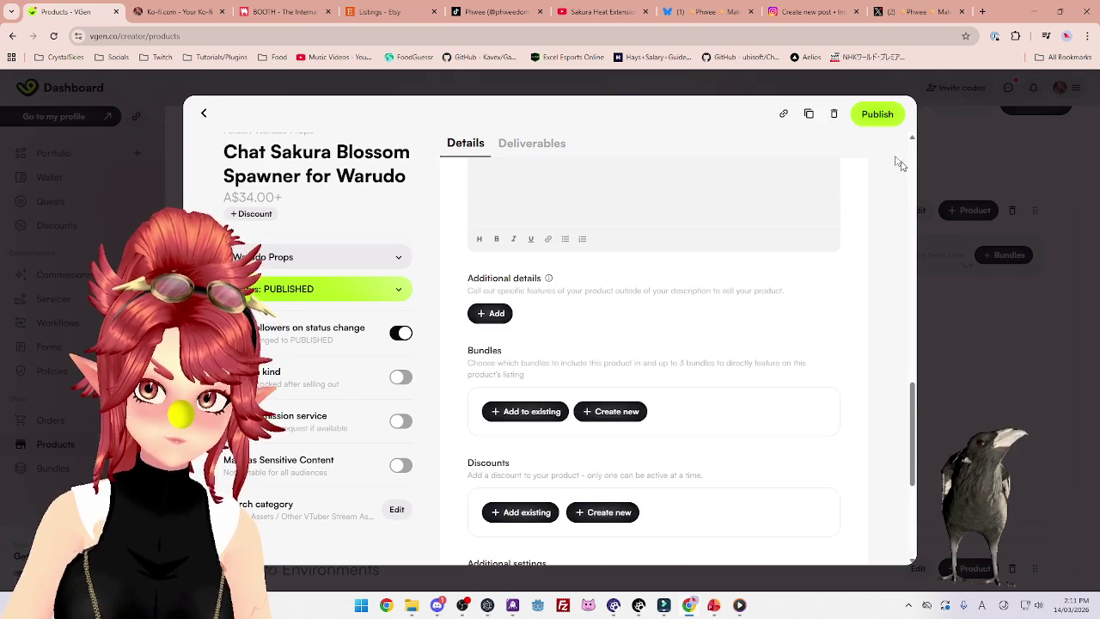
click(872, 115)
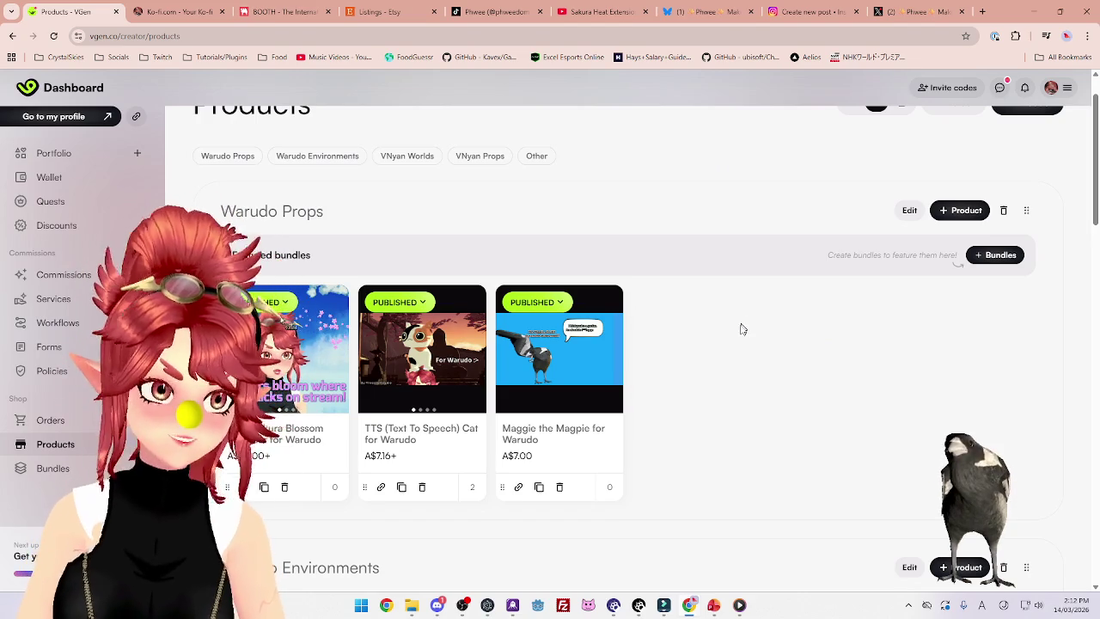
Open BOOTH's Manage Items page from the account menu
click(292, 11)
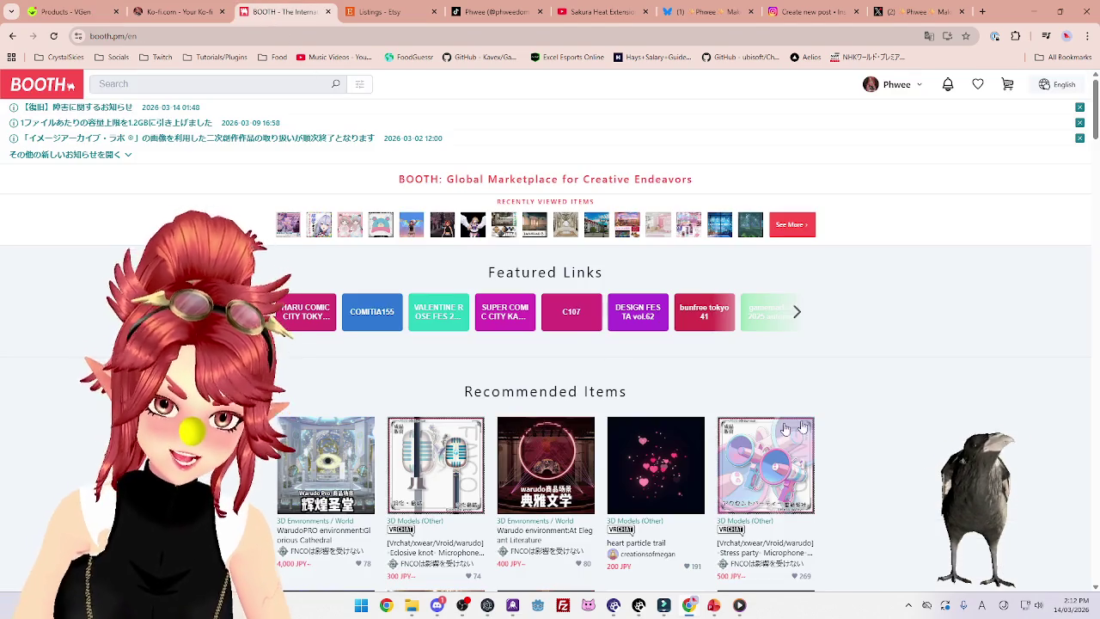
click(900, 93)
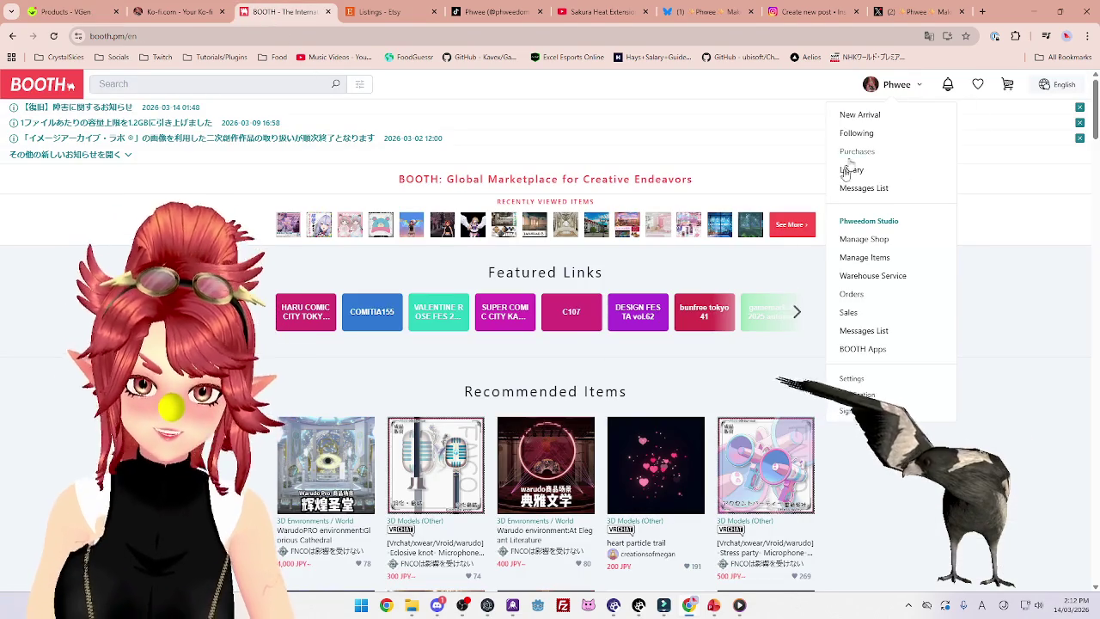
click(859, 258)
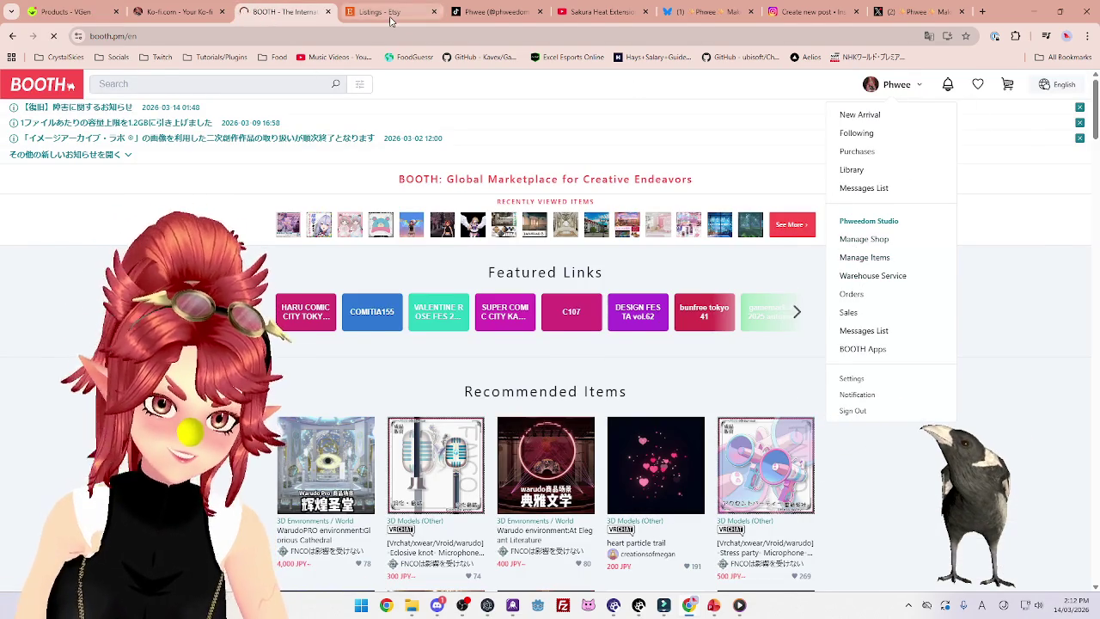
Review the Etsy Chat Sakura Blossom Spawner listing's description, then close the Etsy tab
click(378, 12)
click(271, 239)
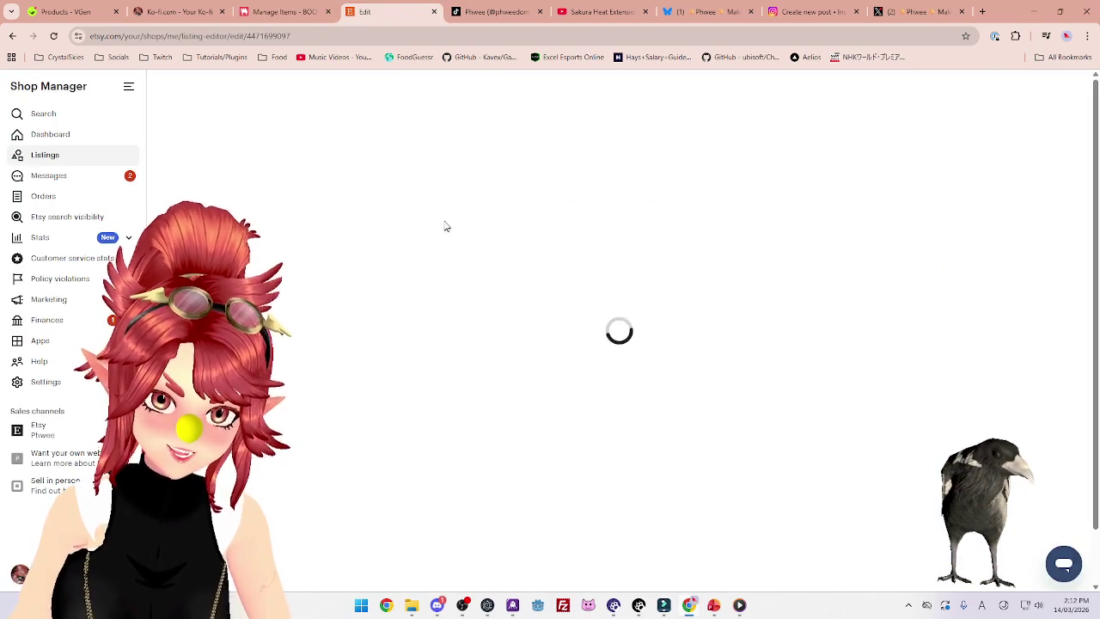
scroll(495, 286, down, 10)
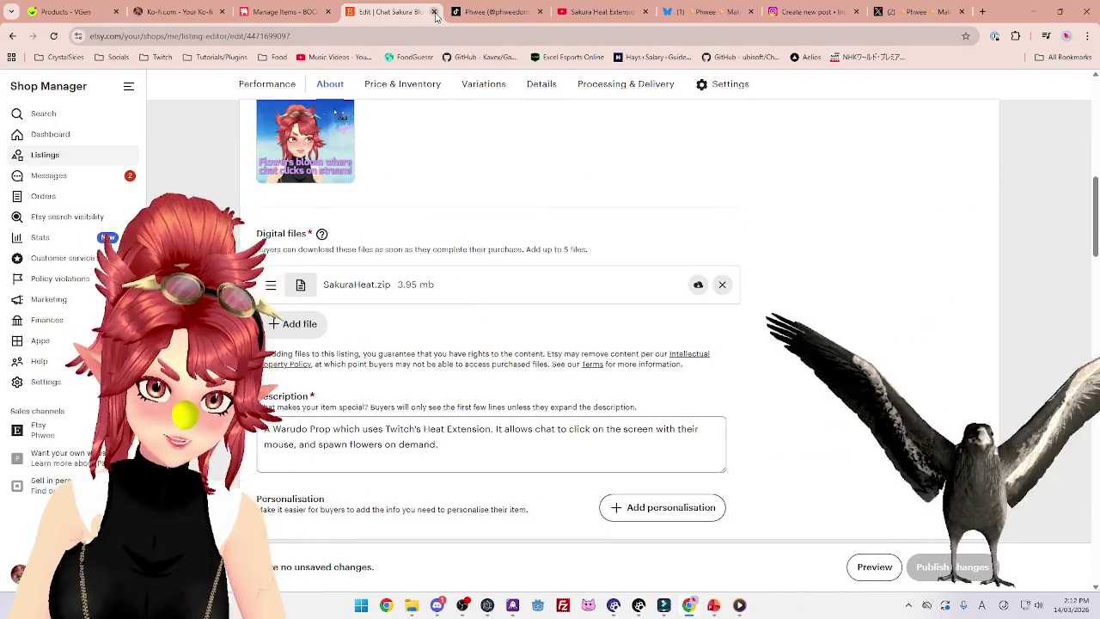
key(ctrl+w)
key(ctrl+shift+Tab)
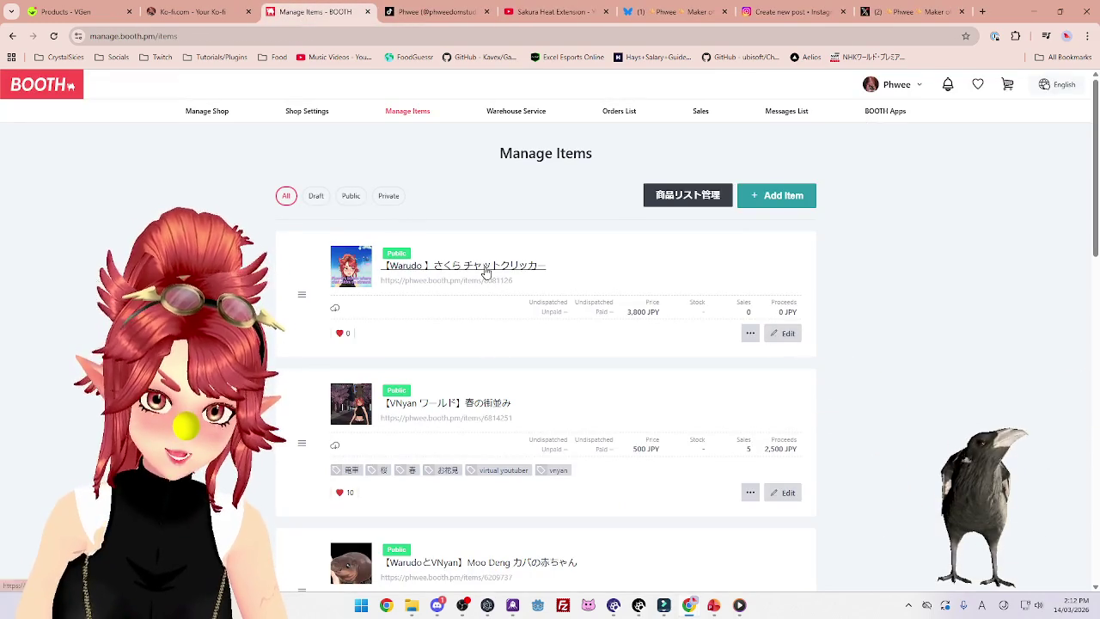
Check the Twitch wording in the sakura chat-clicker's public description, then close both BOOTH tabs
click(486, 272)
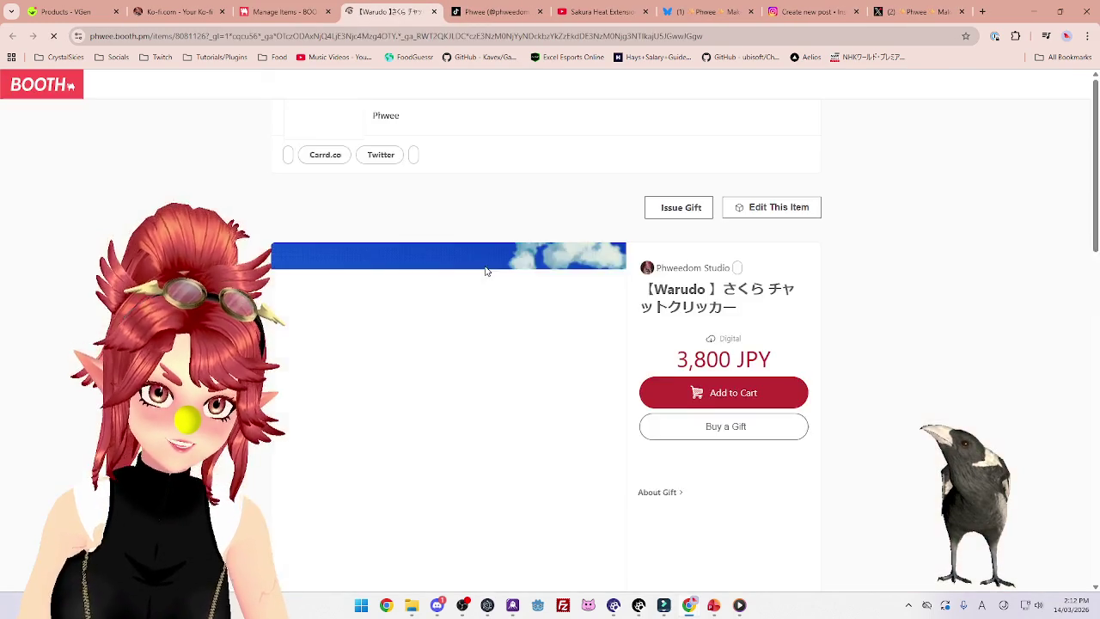
scroll(569, 418, down, 6)
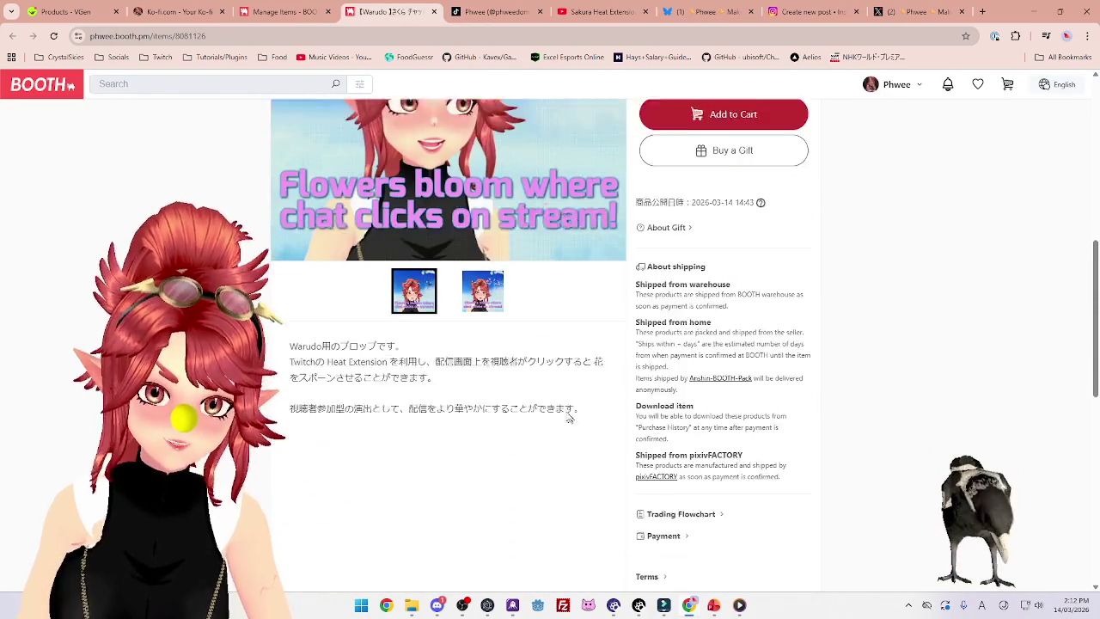
double_click(300, 323)
click(313, 324)
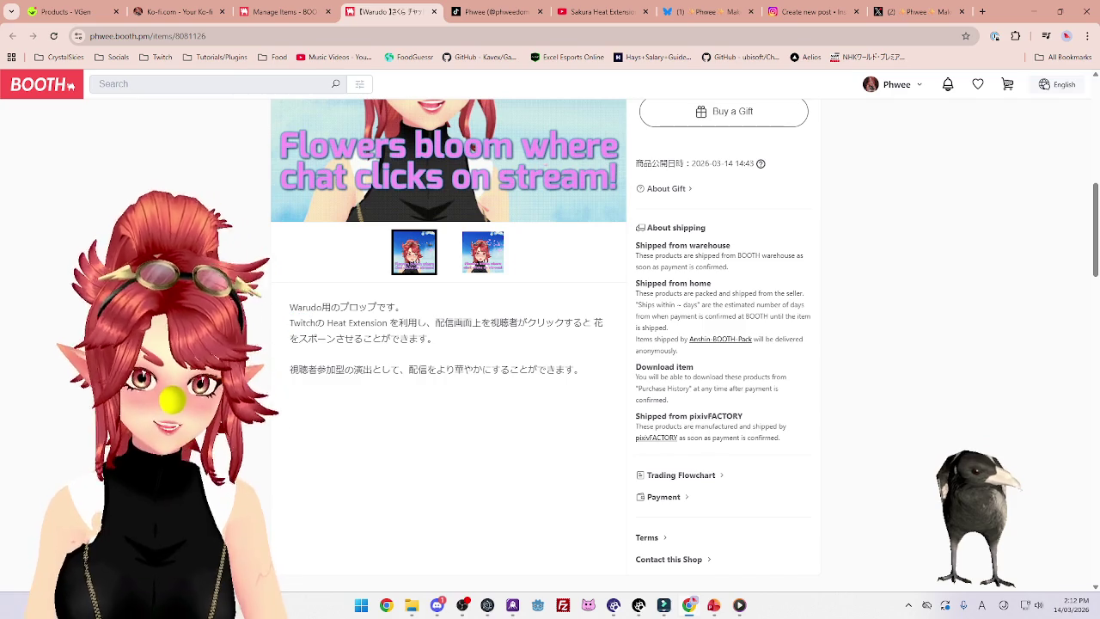
click(434, 11)
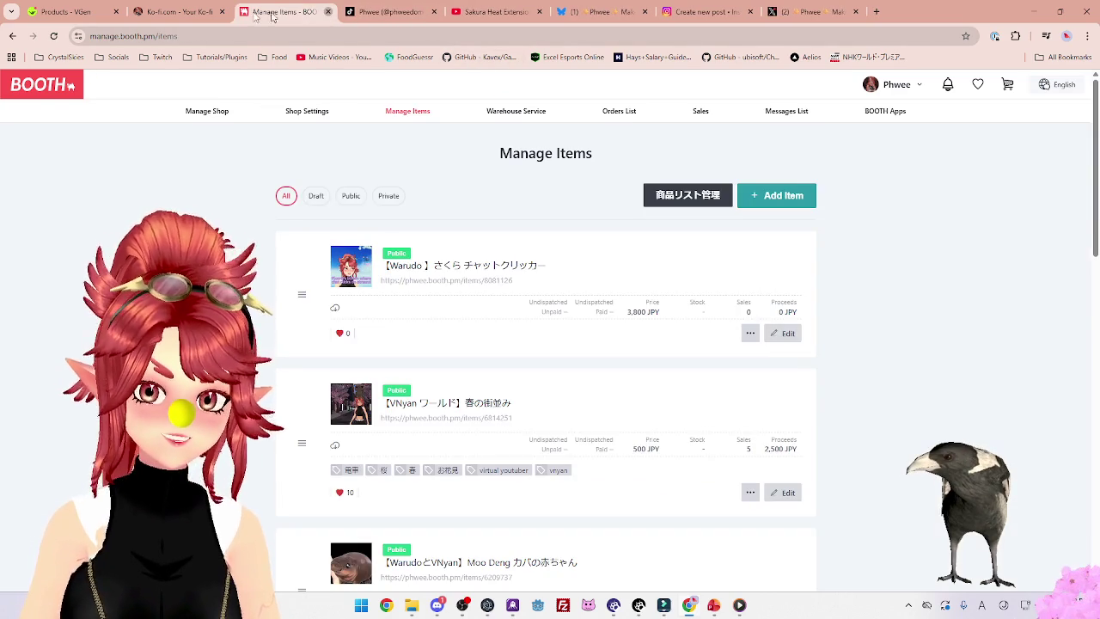
click(327, 11)
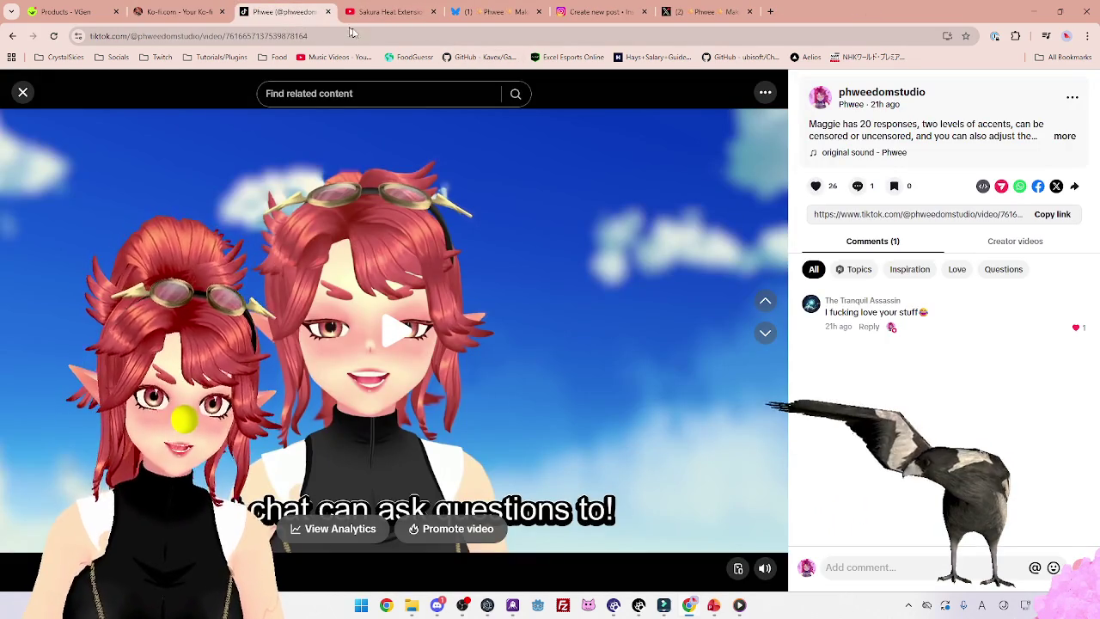
Close the TikTok video viewer to see the studio profile, then go to the Instagram reel draft
key(ctrl+1)
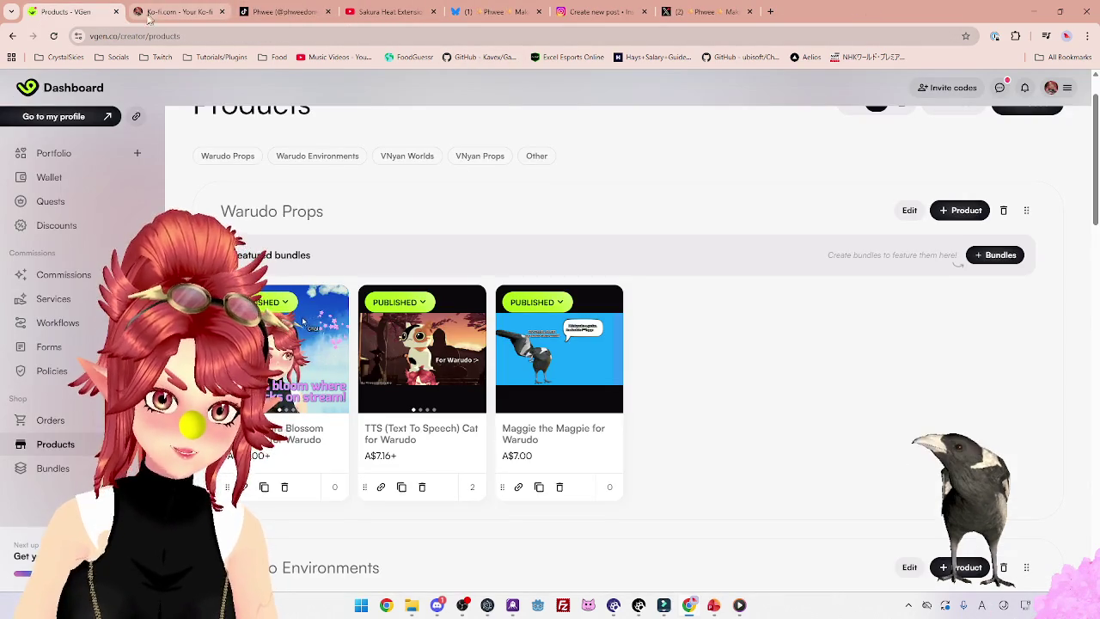
click(284, 12)
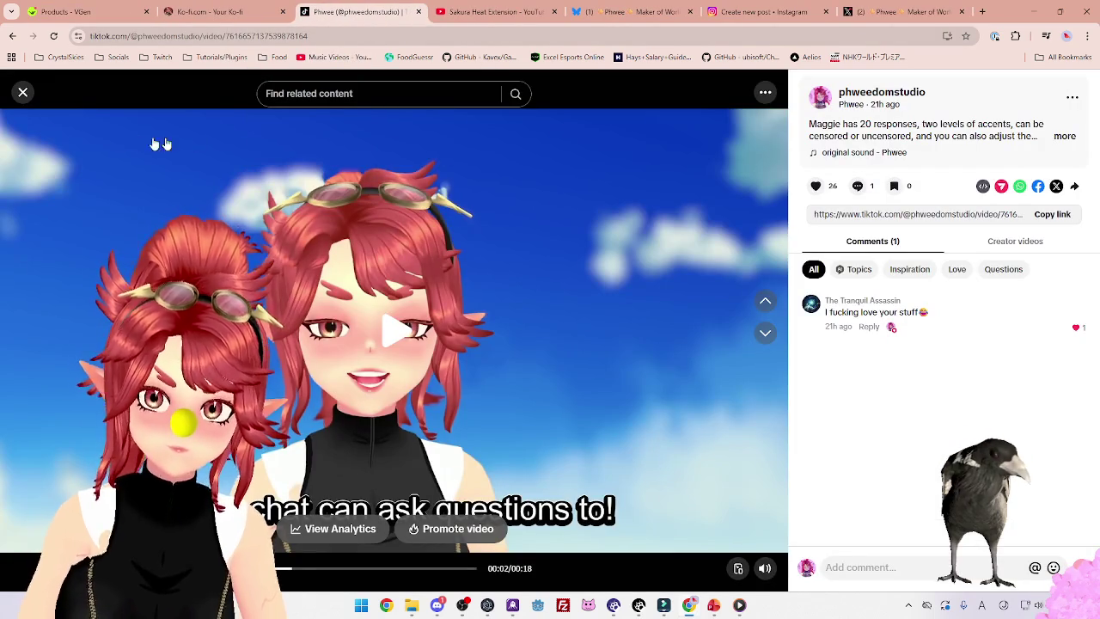
click(21, 94)
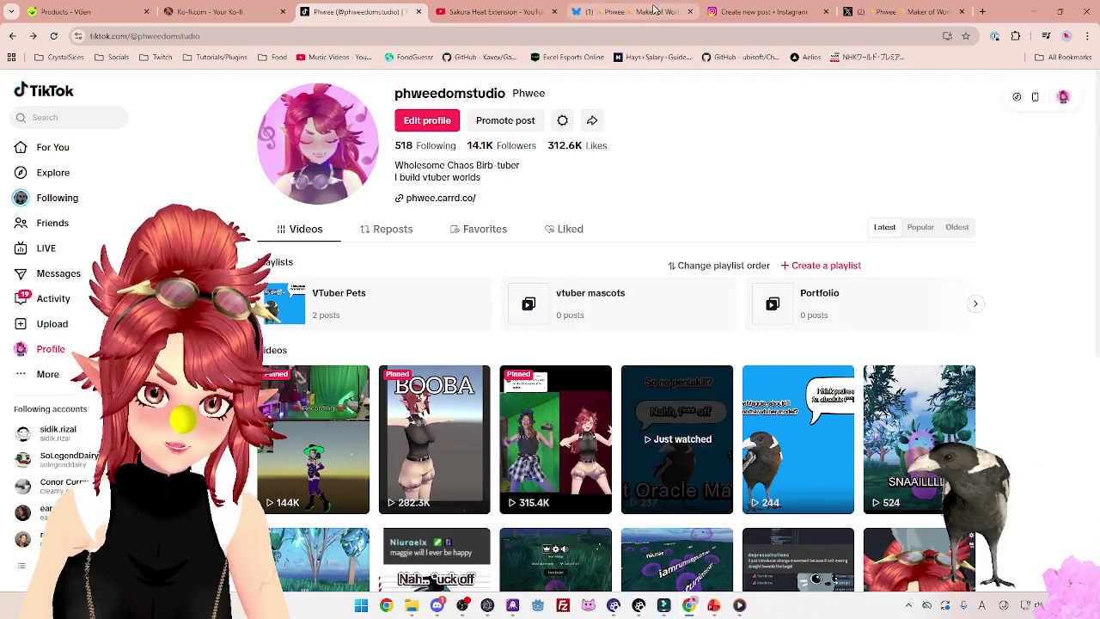
click(761, 11)
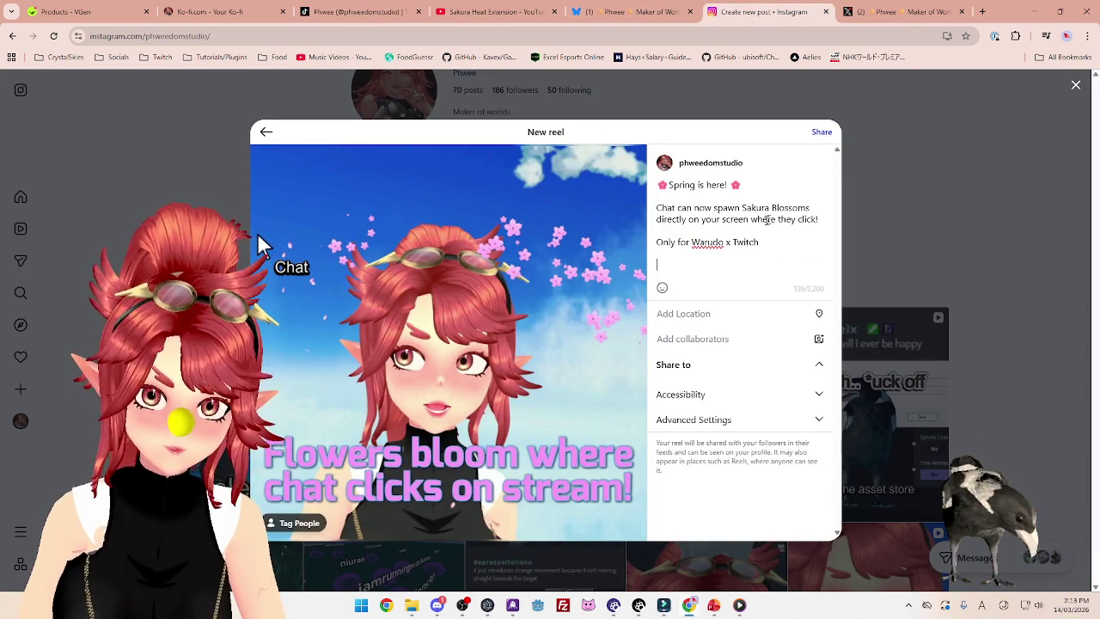
Play the Sakura reel preview and look over its 'Spring is here!' caption
click(465, 303)
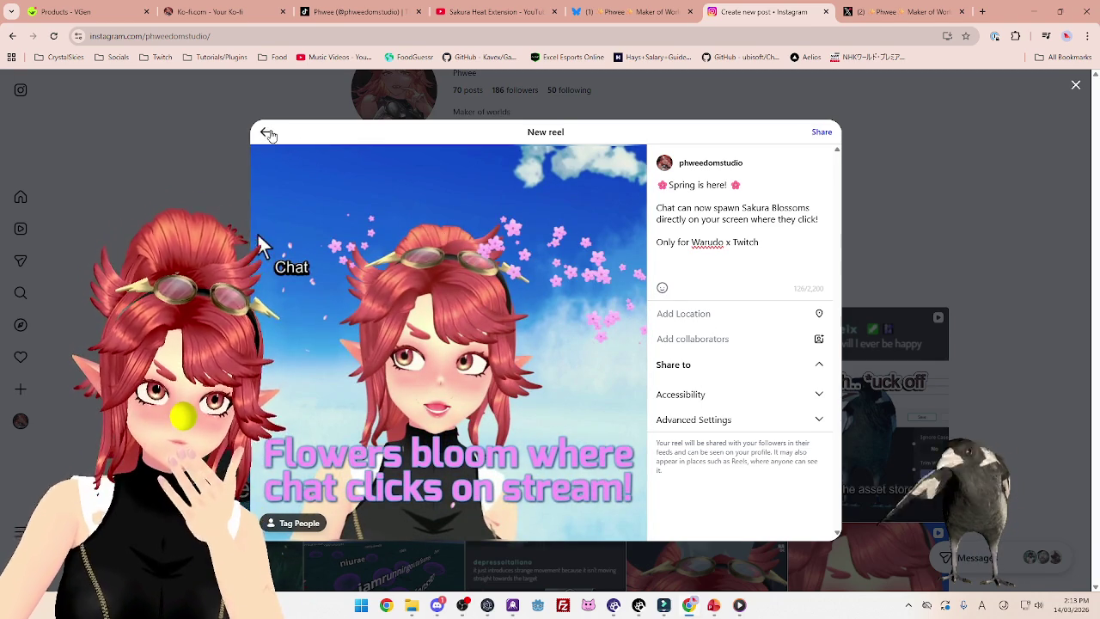
click(268, 134)
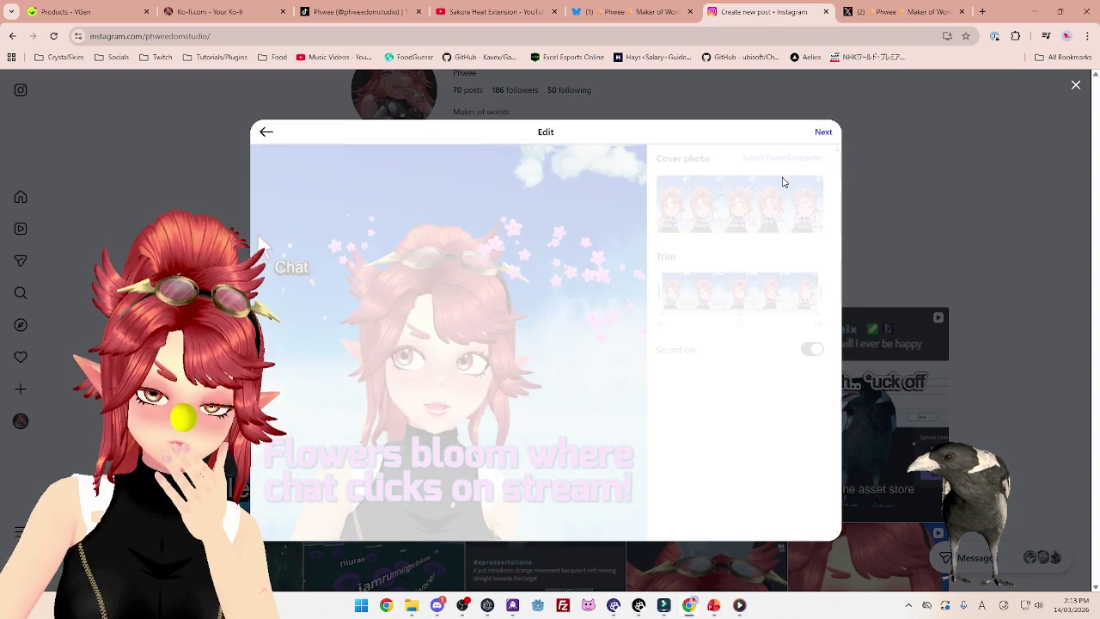
click(821, 132)
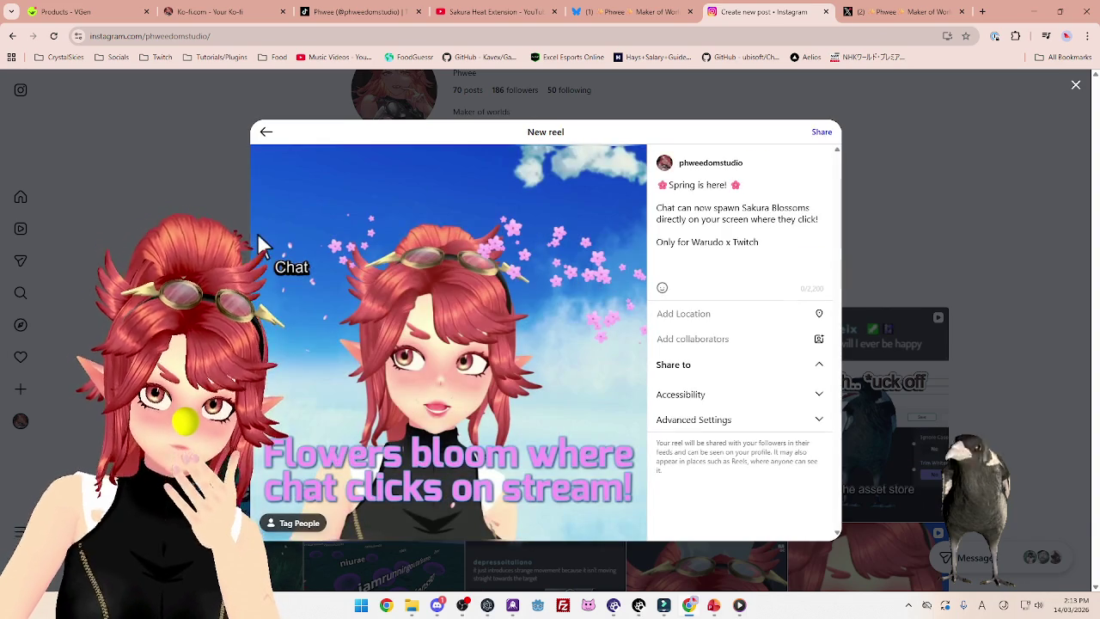
mouse_move(761, 243)
mouse_down()
mouse_move(693, 215)
mouse_move(657, 184)
mouse_move(623, 179)
mouse_up()
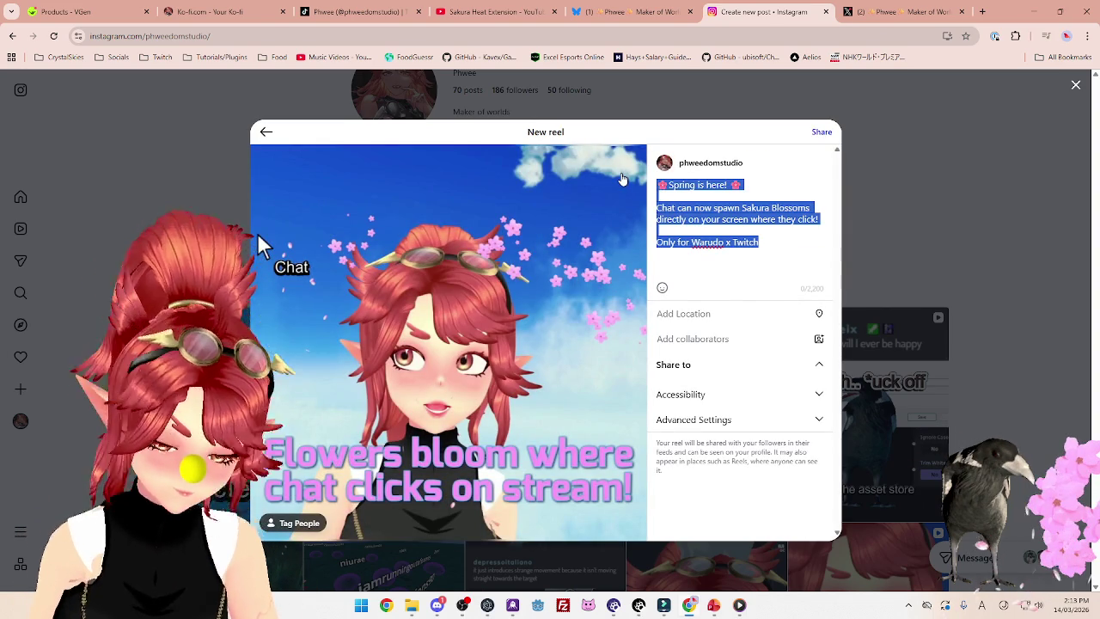
click(266, 137)
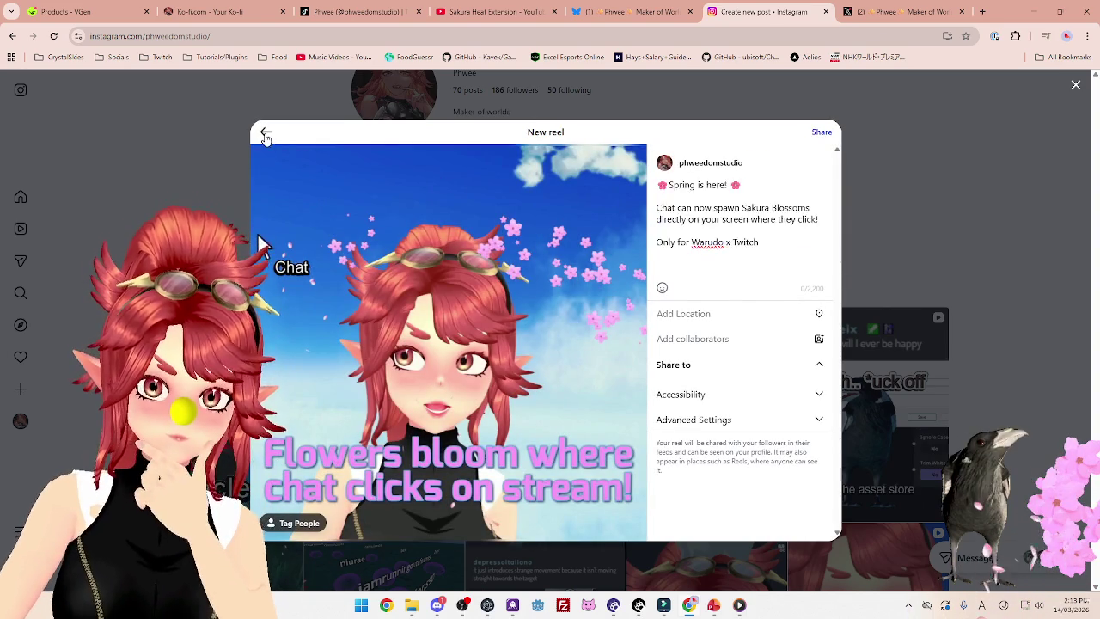
Go back to the Crop step and discard the reel draft
click(265, 134)
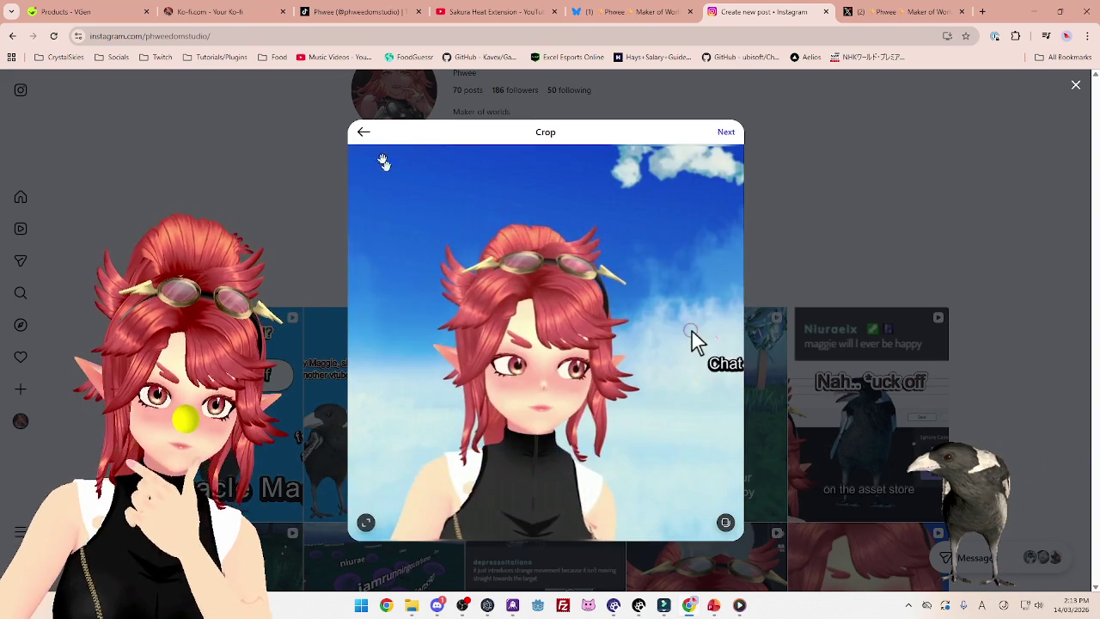
click(363, 132)
click(537, 266)
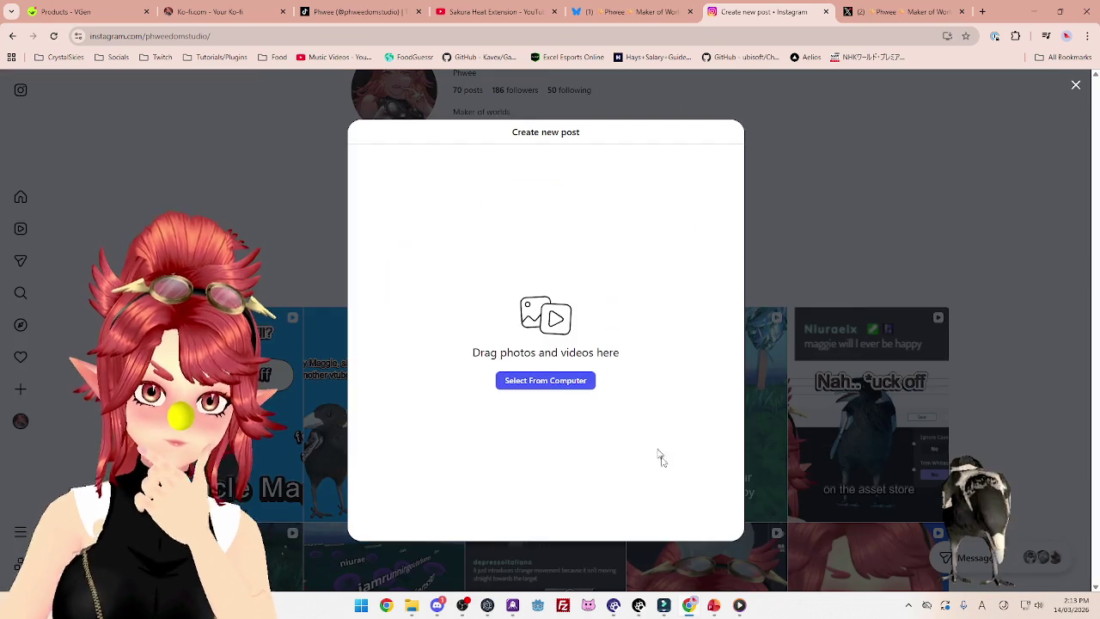
click(690, 605)
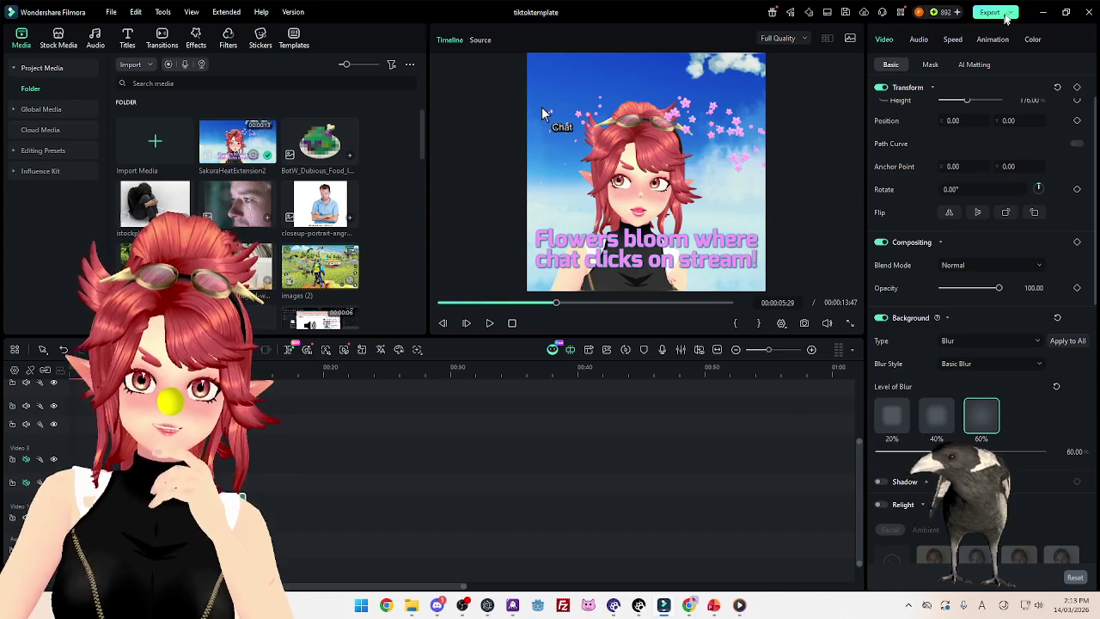
Export the video from Filmora titled SakuraHeatExtension_Insta
click(1014, 19)
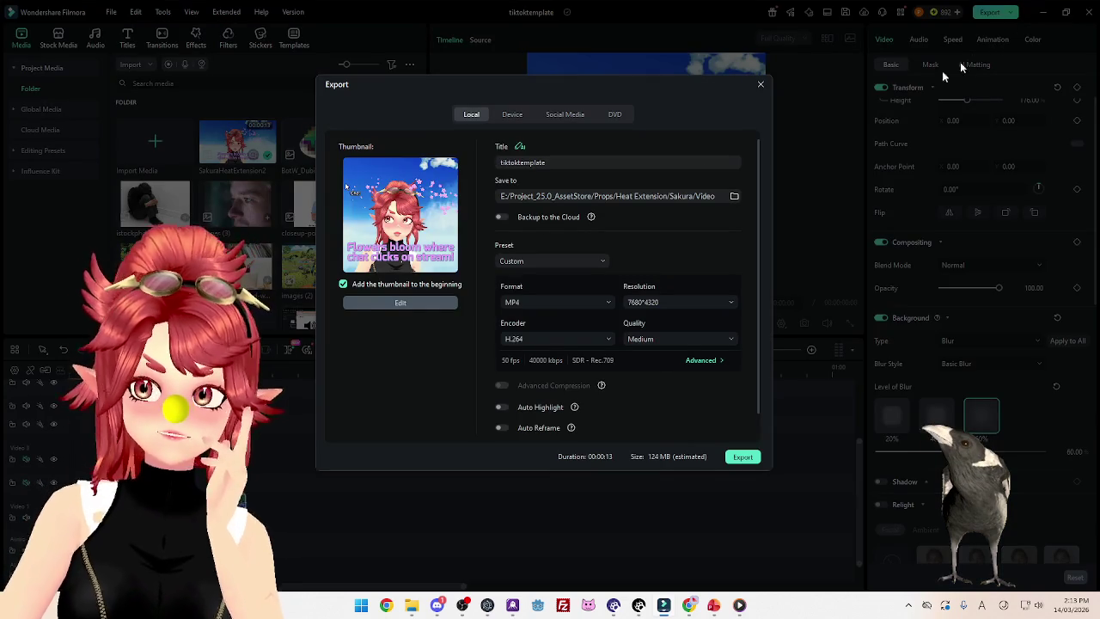
drag(588, 161, 462, 157)
text(SakuraHeat)
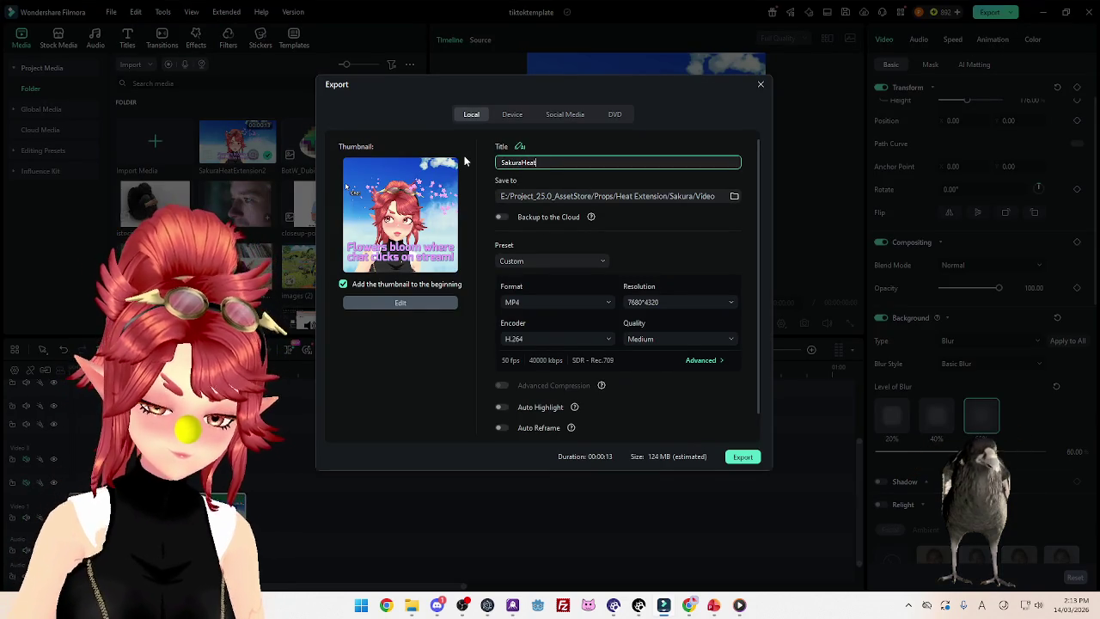
text(Extension_Insta)
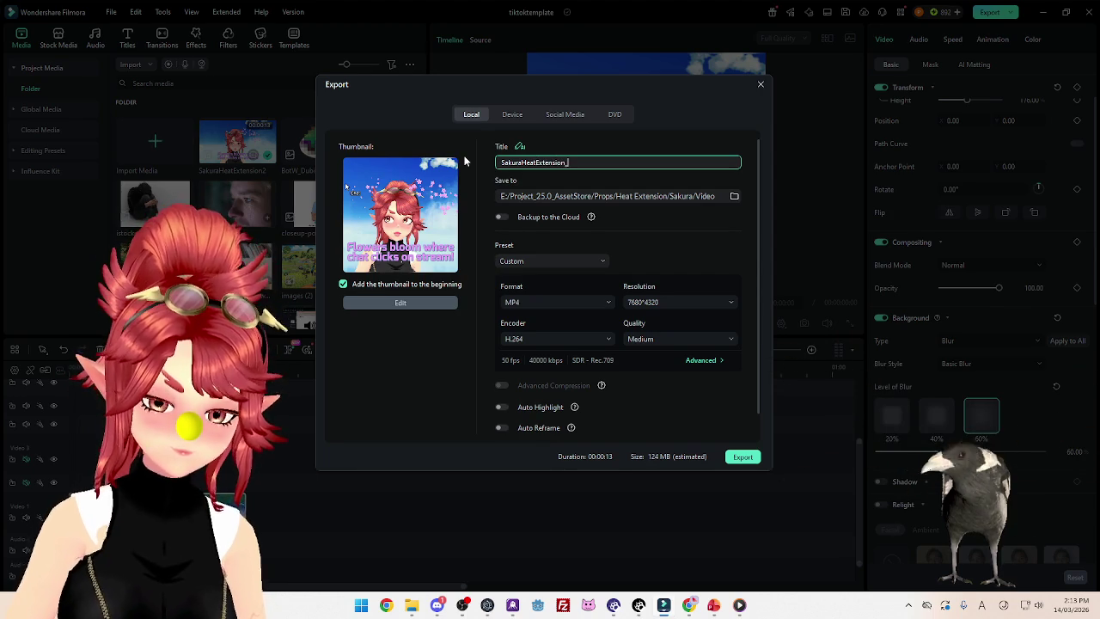
click(744, 458)
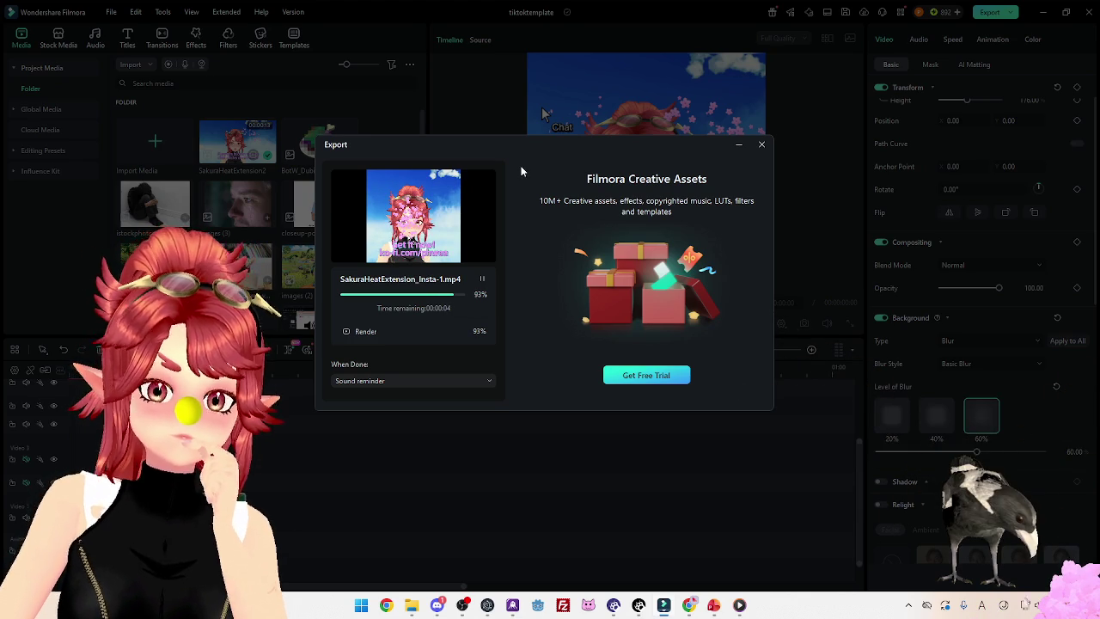
Delete the old SakuraHeatExtension_Insta.mp4 and its thumbnail, then close the export window
click(411, 605)
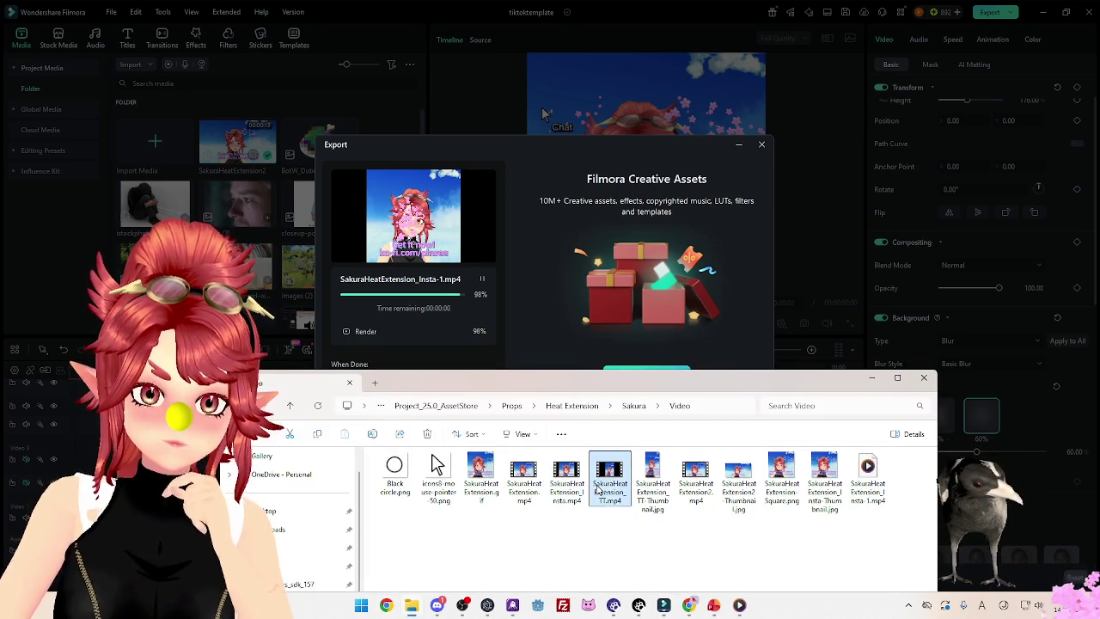
key(Delete)
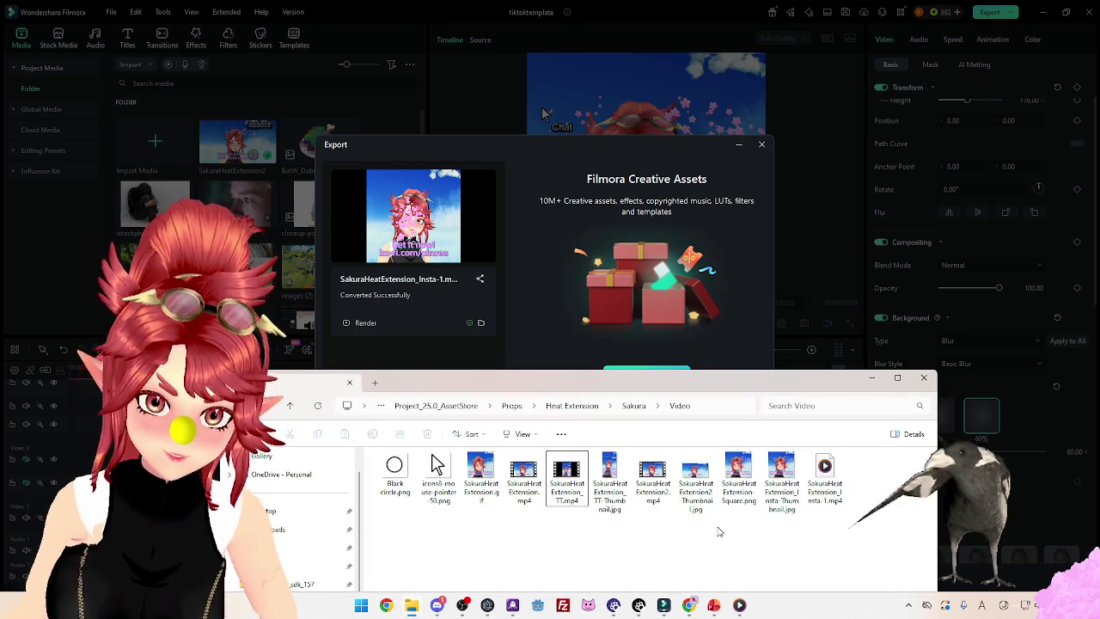
click(776, 497)
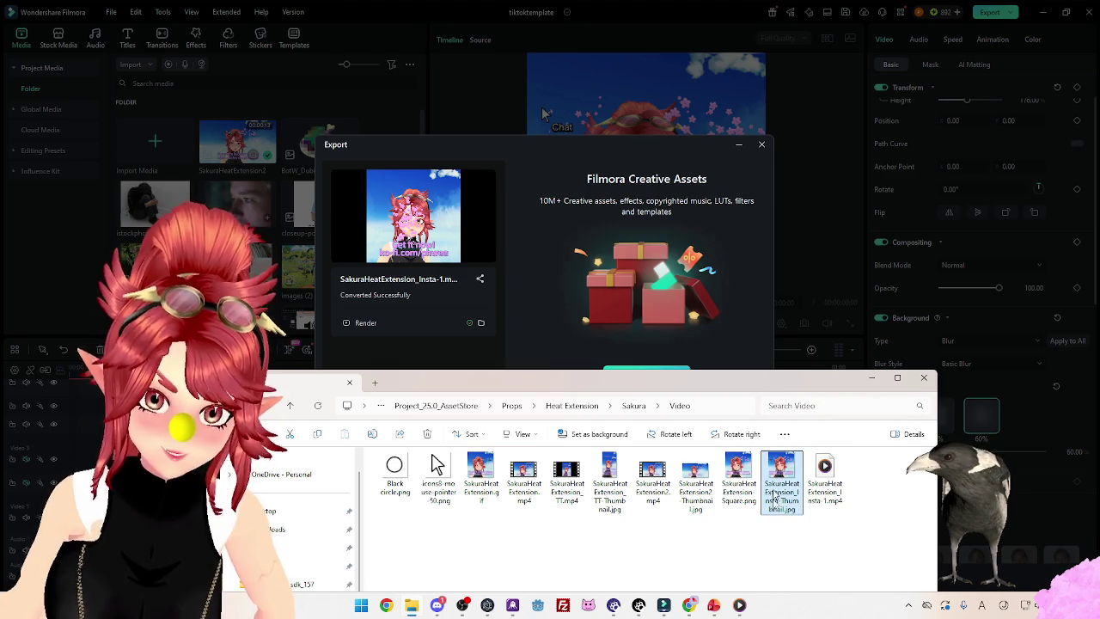
key(Delete)
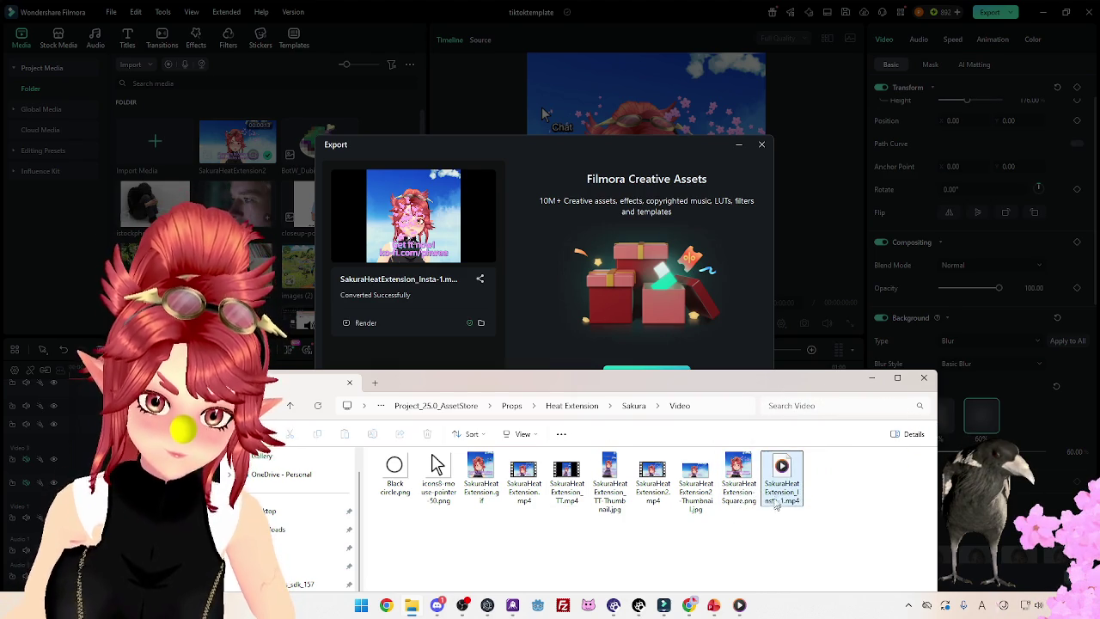
click(761, 145)
click(761, 144)
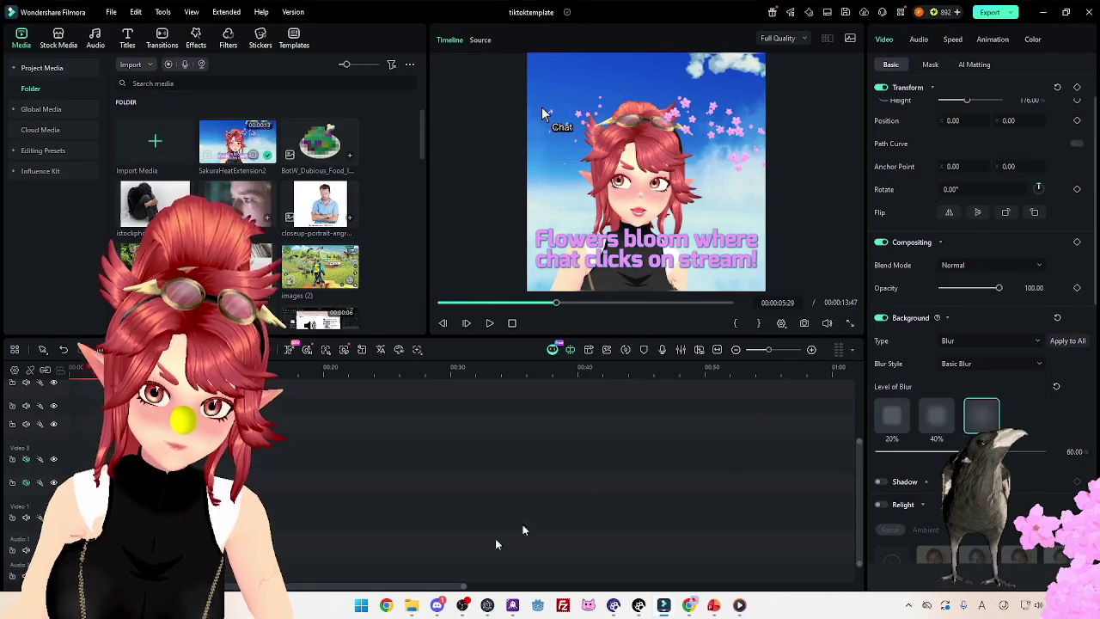
Preview SakuraHeatExtension_Insta-1.mp4 from the Video folder in a media player
click(713, 607)
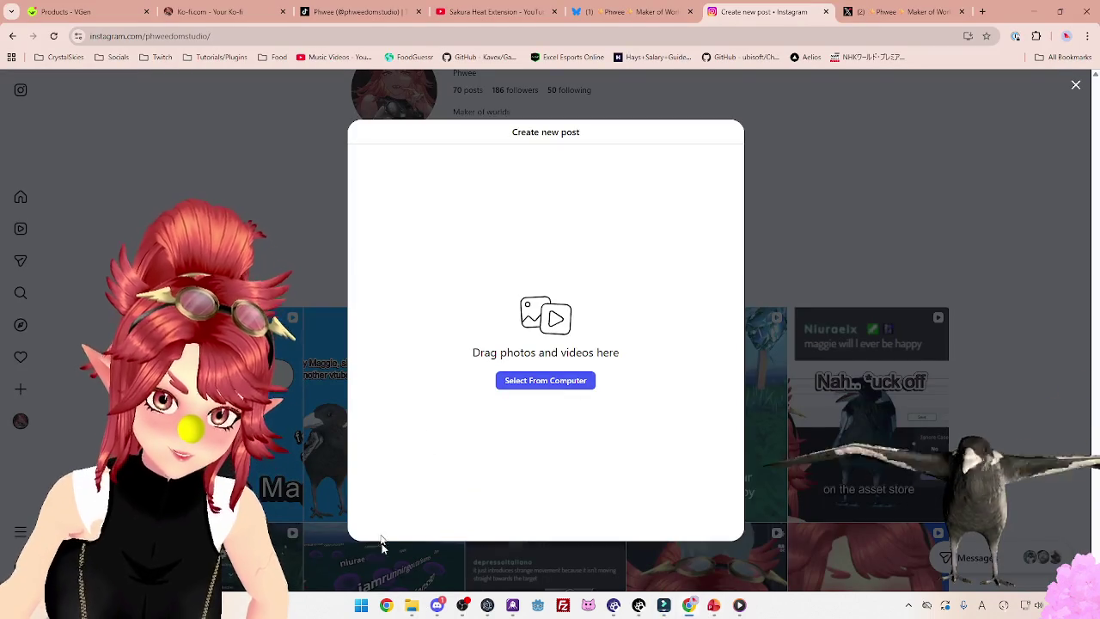
click(410, 607)
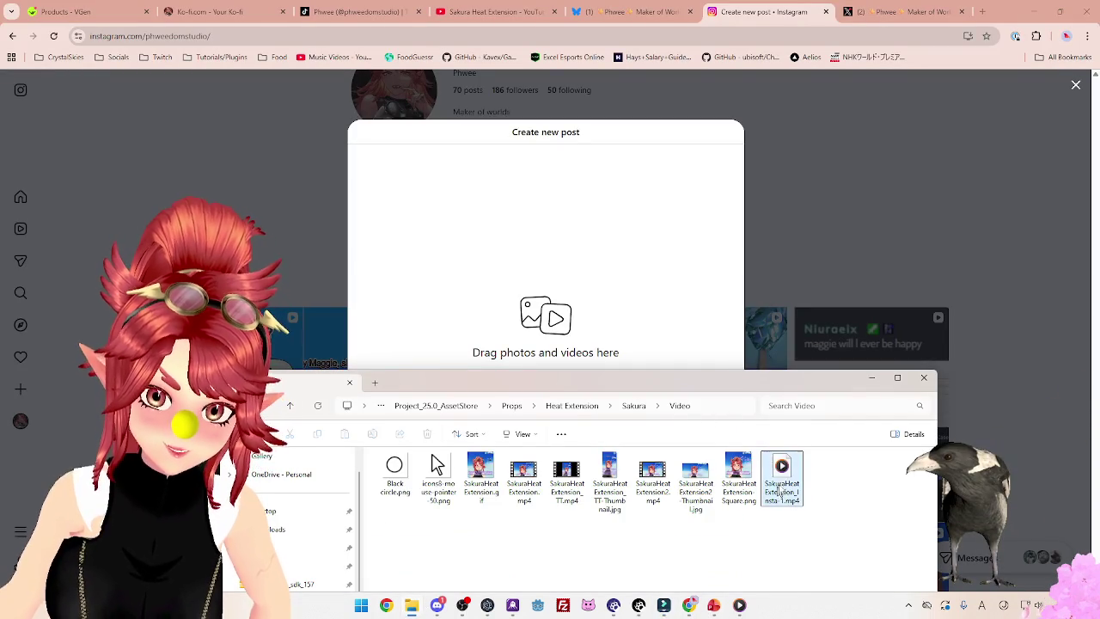
drag(521, 286, 520, 285)
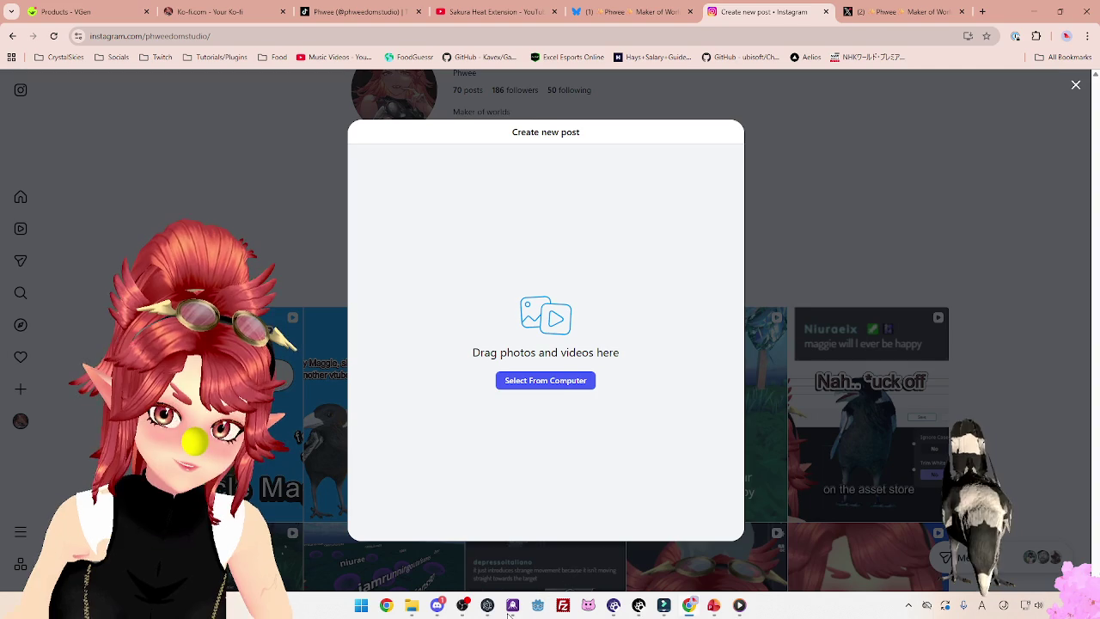
click(413, 607)
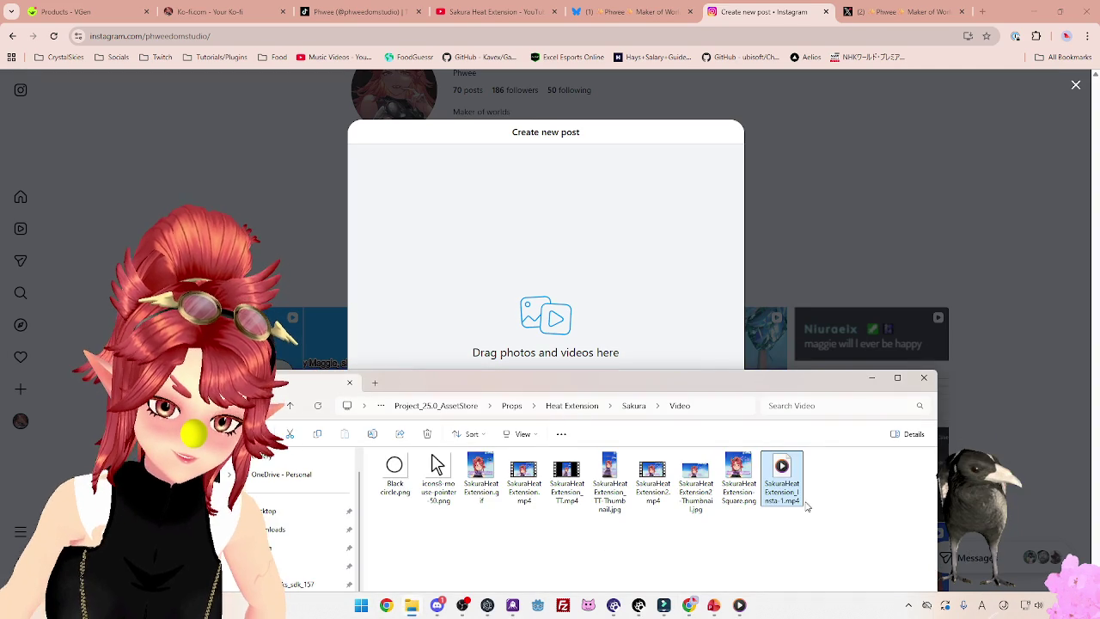
click(774, 472)
double_click(774, 471)
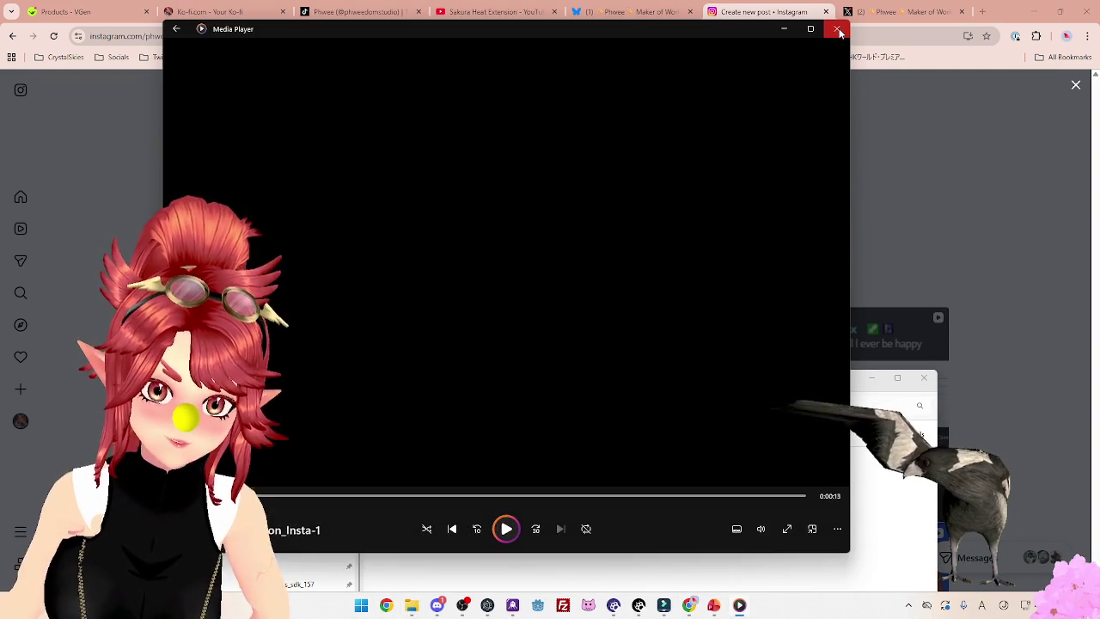
click(649, 276)
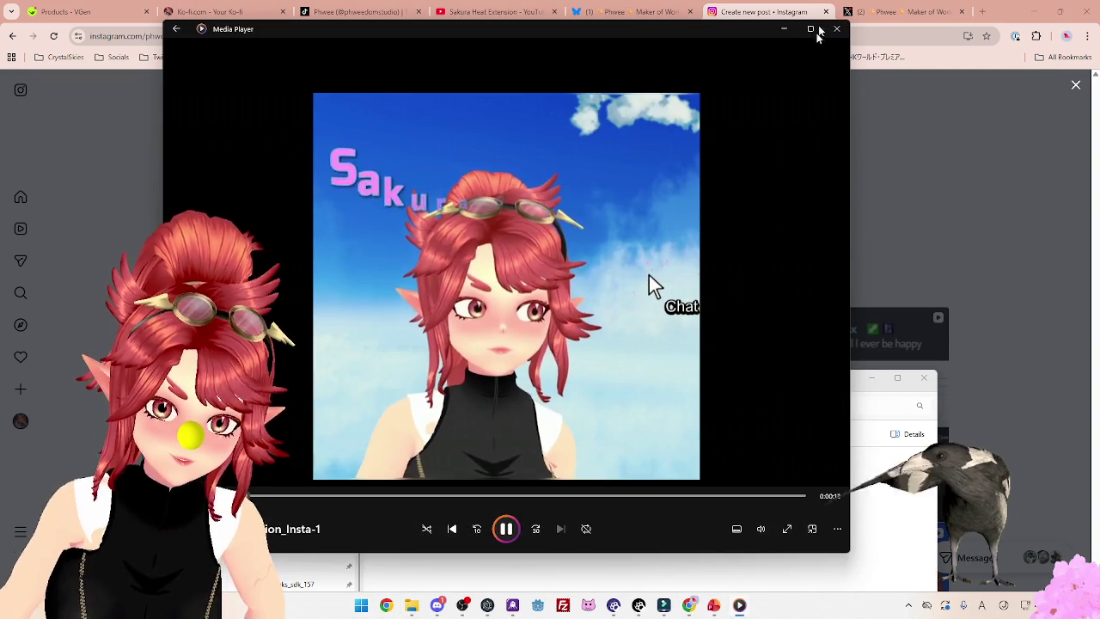
key(alt+F4)
Drop SakuraHeatExtension_Insta-1.mp4 into the new Instagram post and check its crop ratio
mouse_move(782, 477)
mouse_down()
mouse_move(536, 153)
mouse_move(714, 164)
mouse_up()
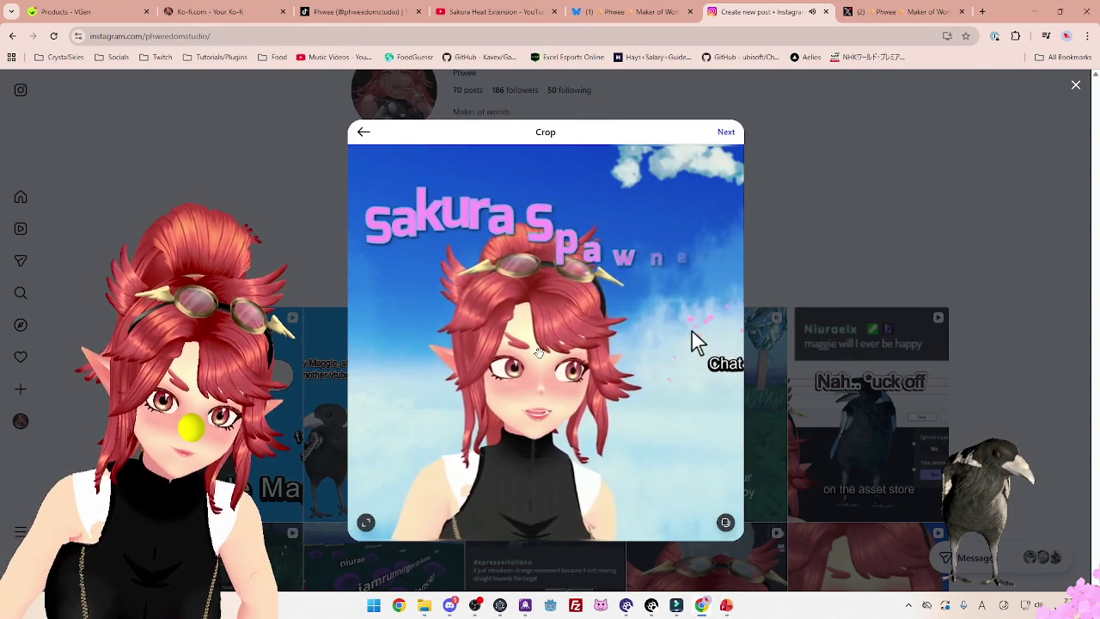
click(367, 522)
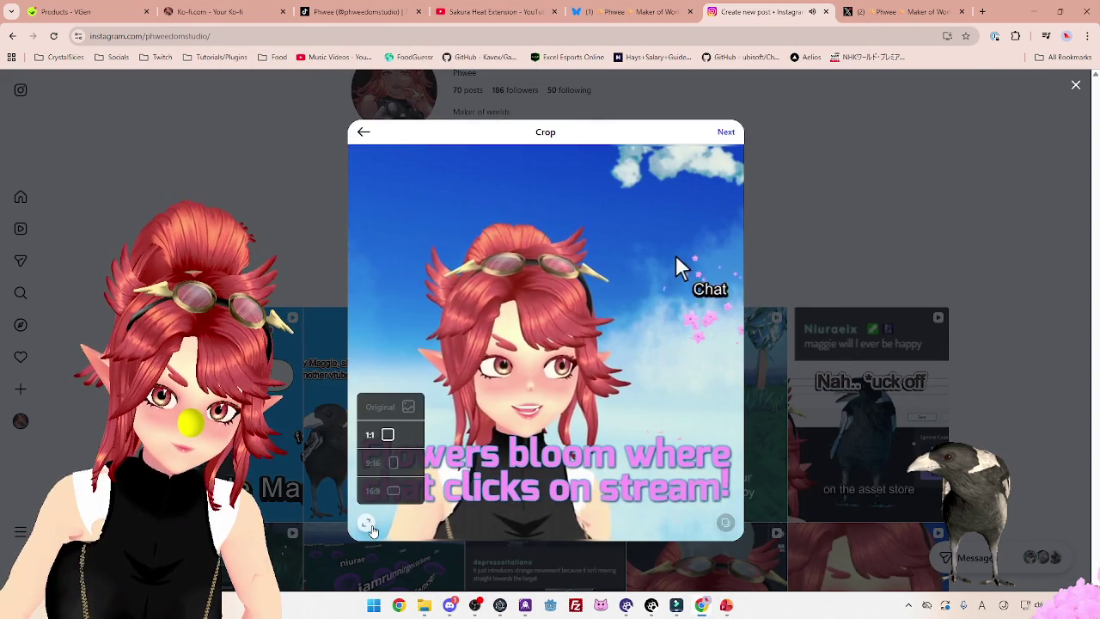
click(366, 523)
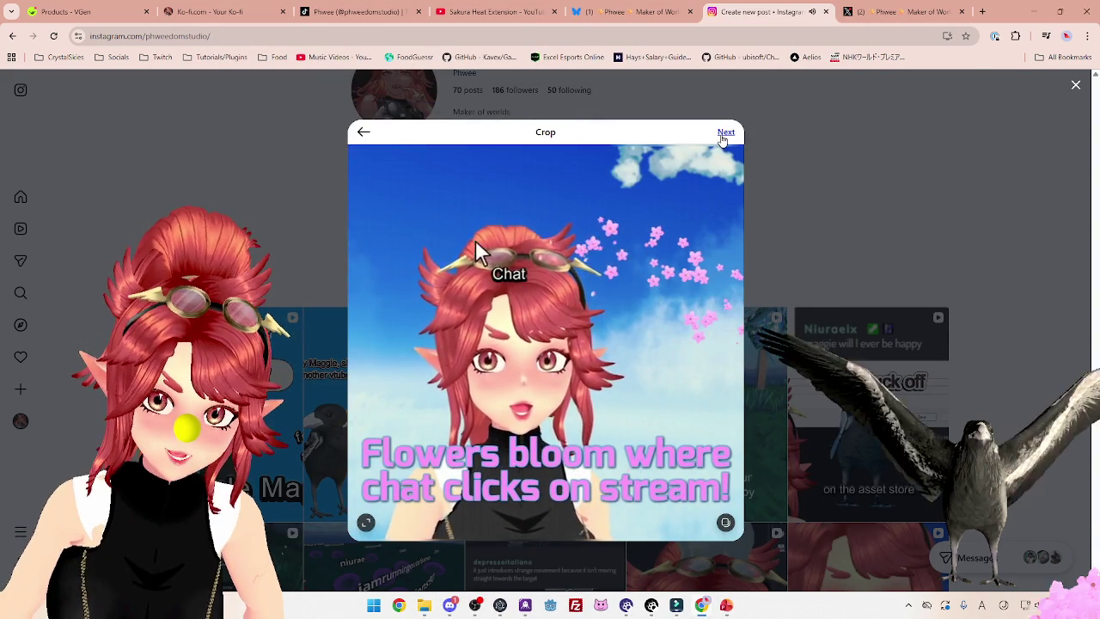
click(726, 131)
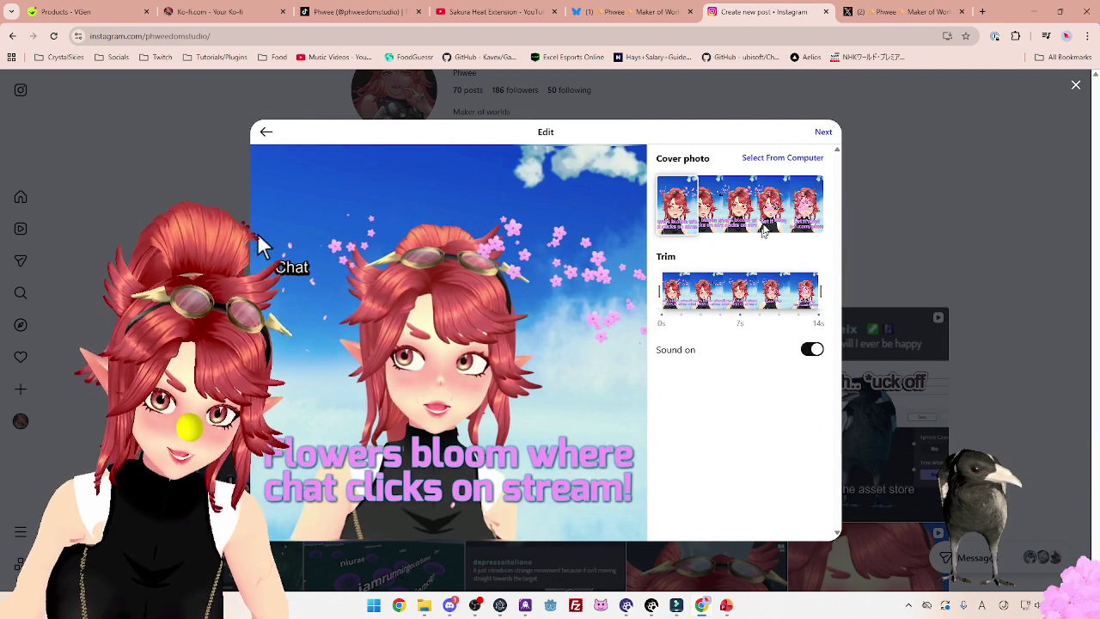
Change the caption's last line to 'Only for Warudo - Available Now in my Asset Stores' and share the reel
click(824, 133)
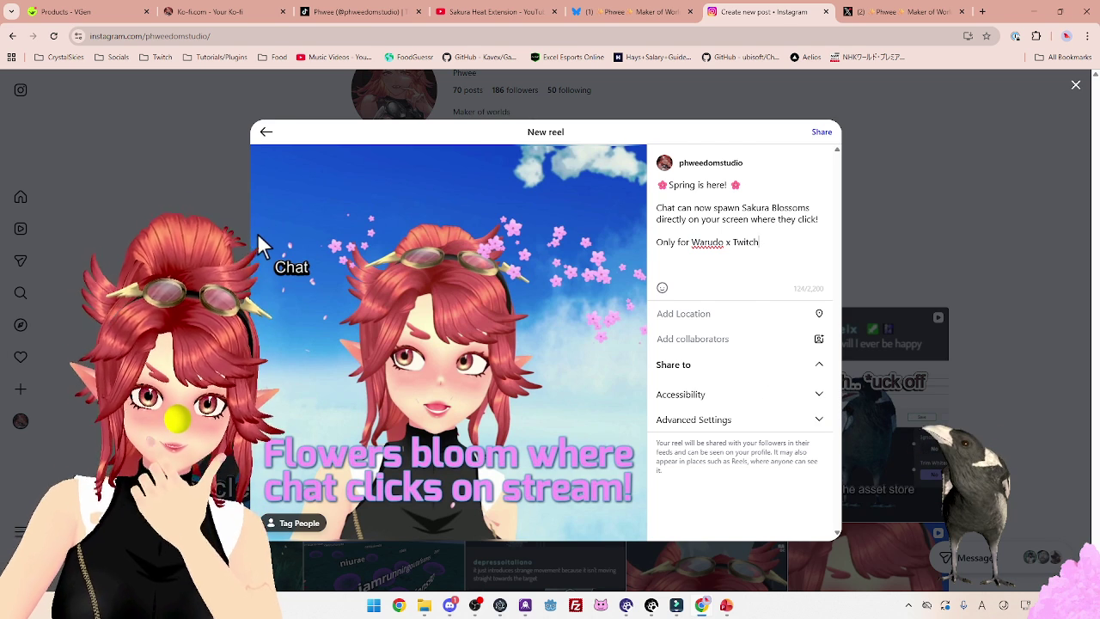
double_click(744, 221)
click(747, 220)
text(Twitch)
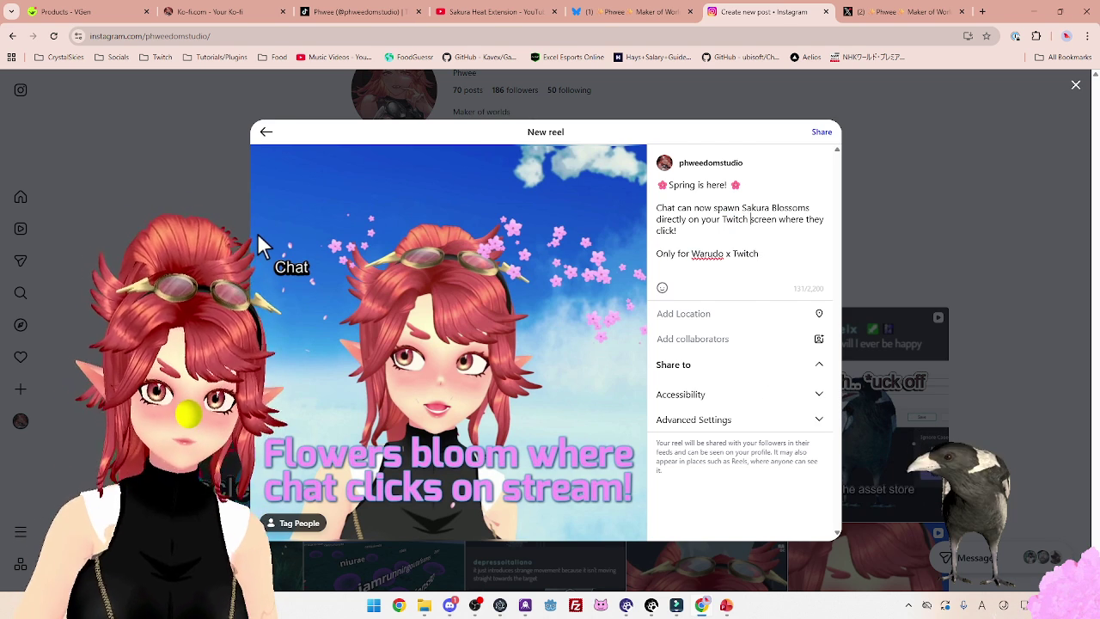
key(ctrl+shift+Left)
key(ctrl+shift+Left)
key(BackSpace)
key(BackSpace)
text(- )
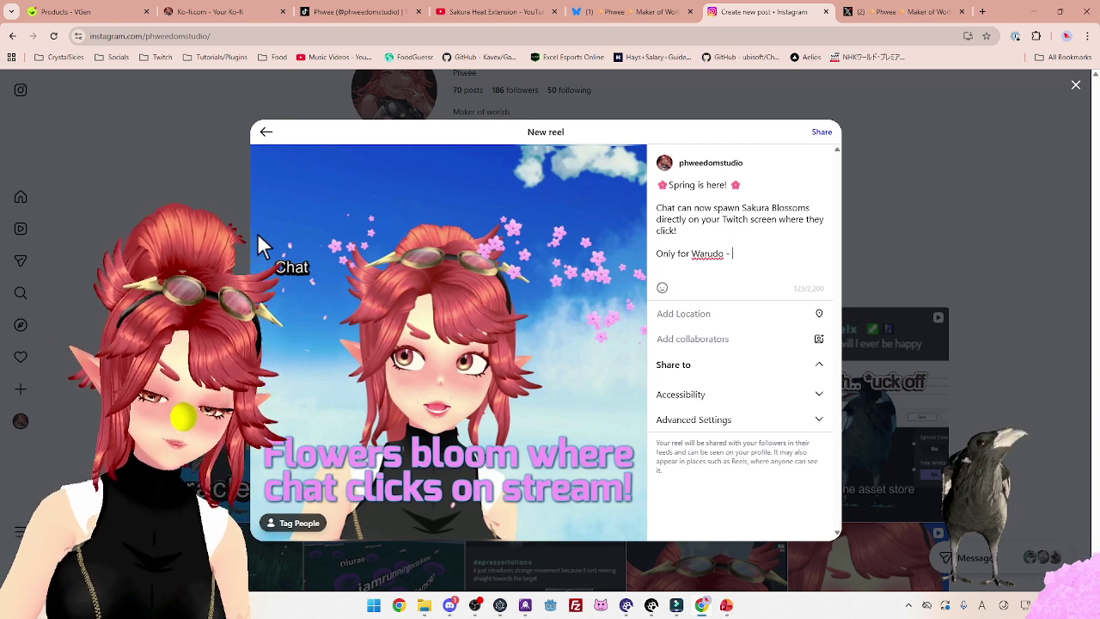
text(Available Now in)
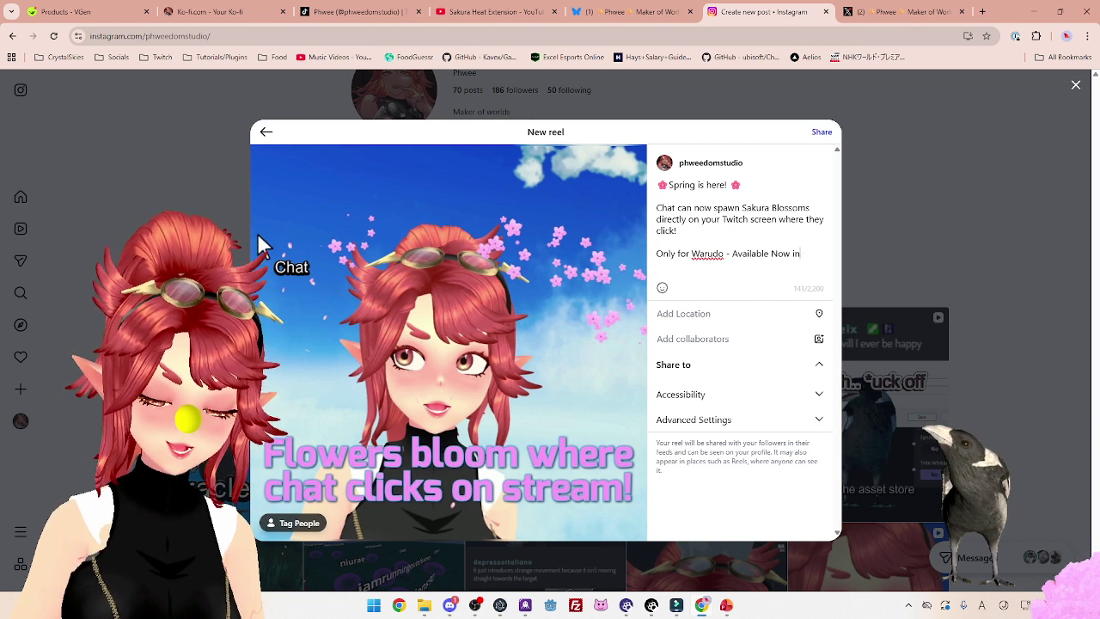
text( my Asset Stores)
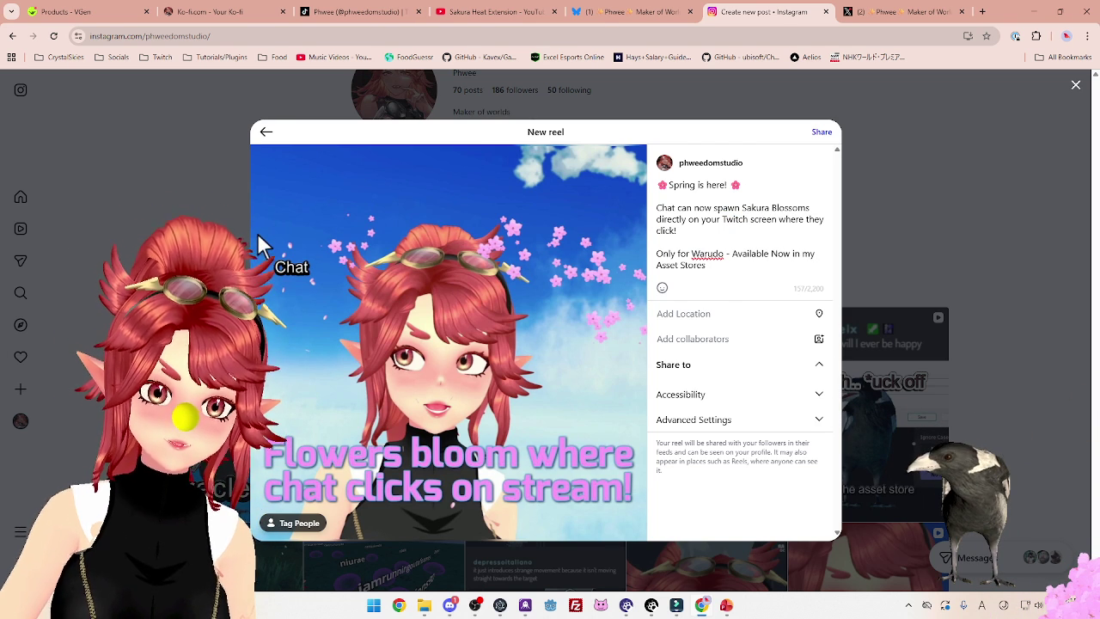
click(822, 133)
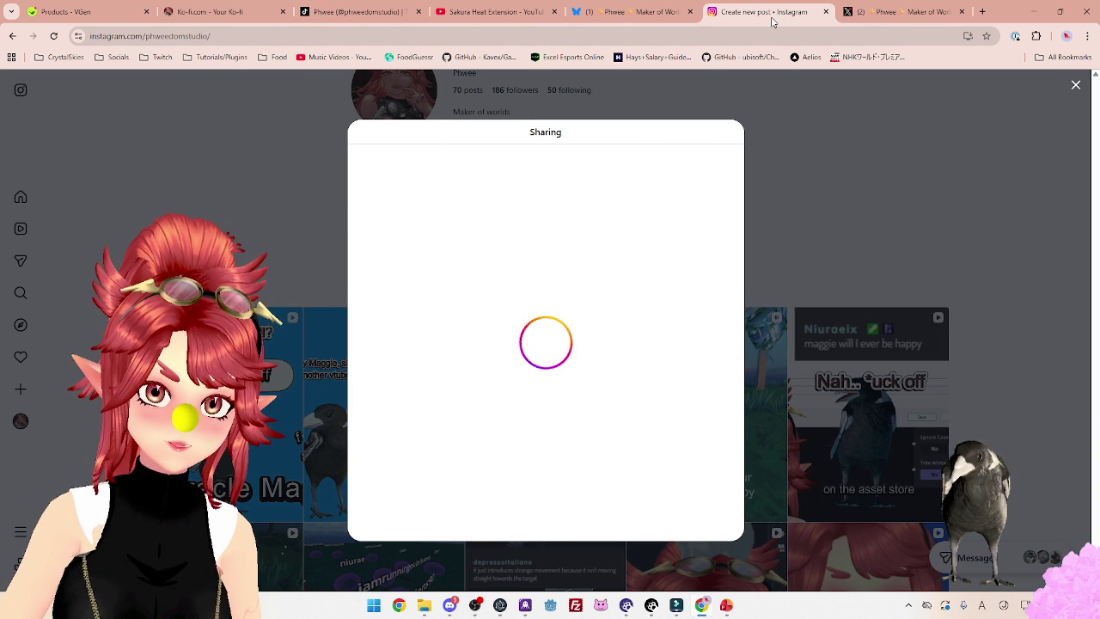
Move the Sakura YouTube and Instagram tabs first, then strike through Insta and Post Video in PowerPoint
mouse_move(479, 14)
mouse_down()
mouse_move(86, 15)
mouse_move(86, 77)
mouse_move(86, 15)
mouse_up()
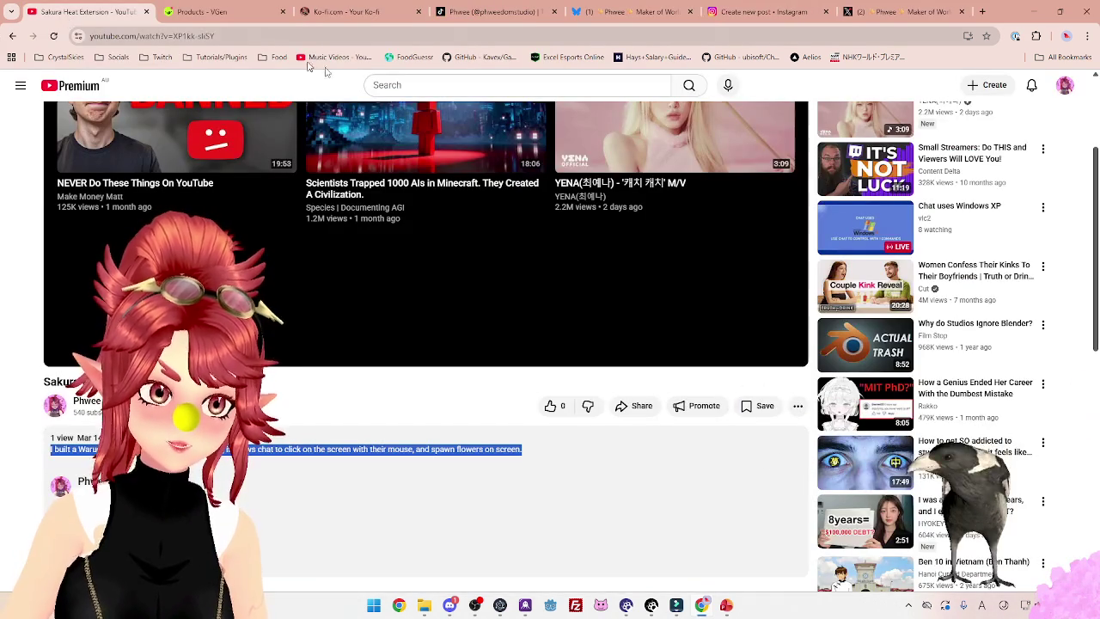
drag(757, 11, 221, 12)
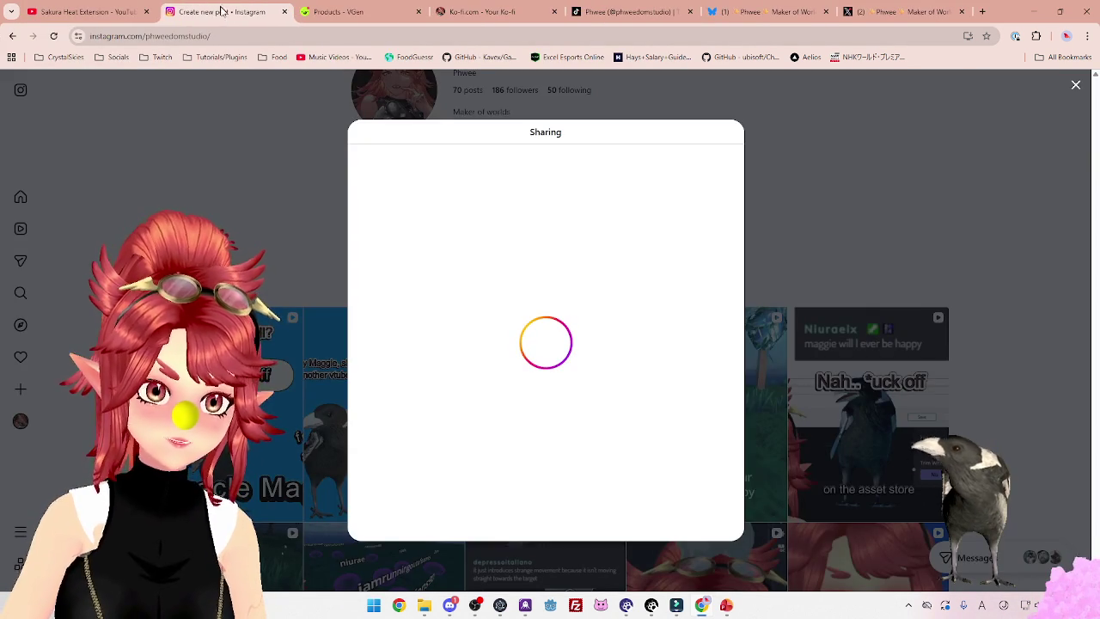
click(727, 605)
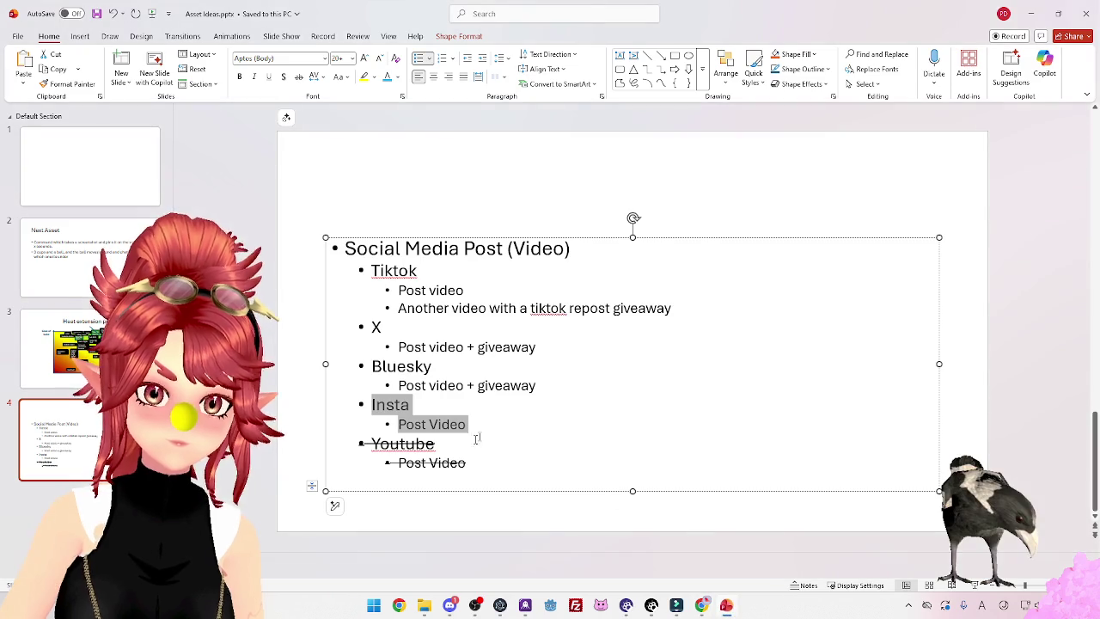
click(298, 77)
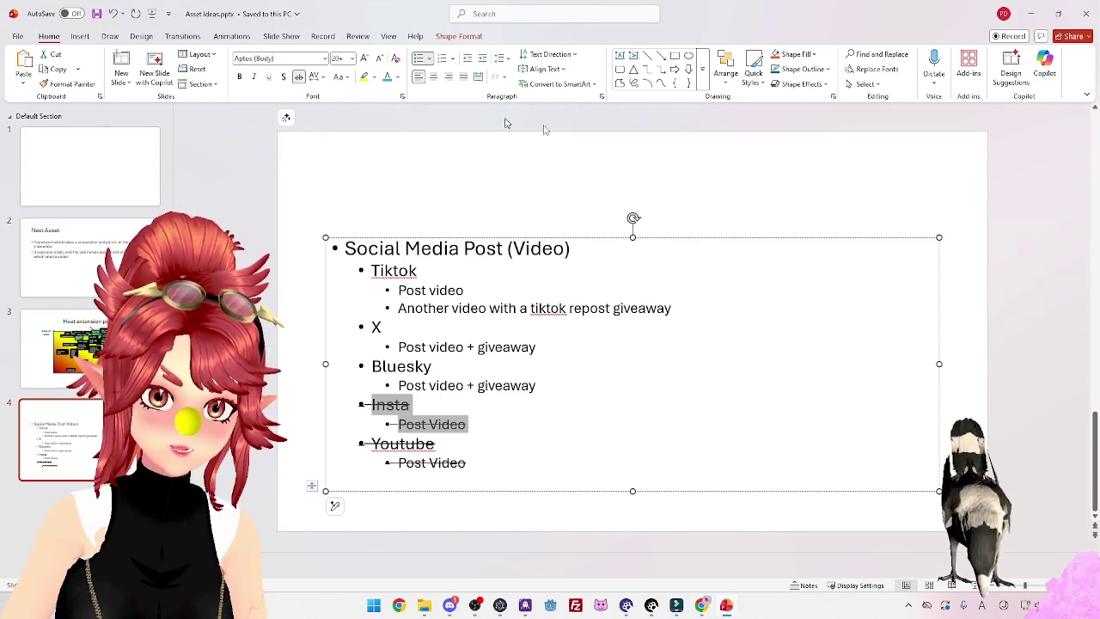
click(1031, 14)
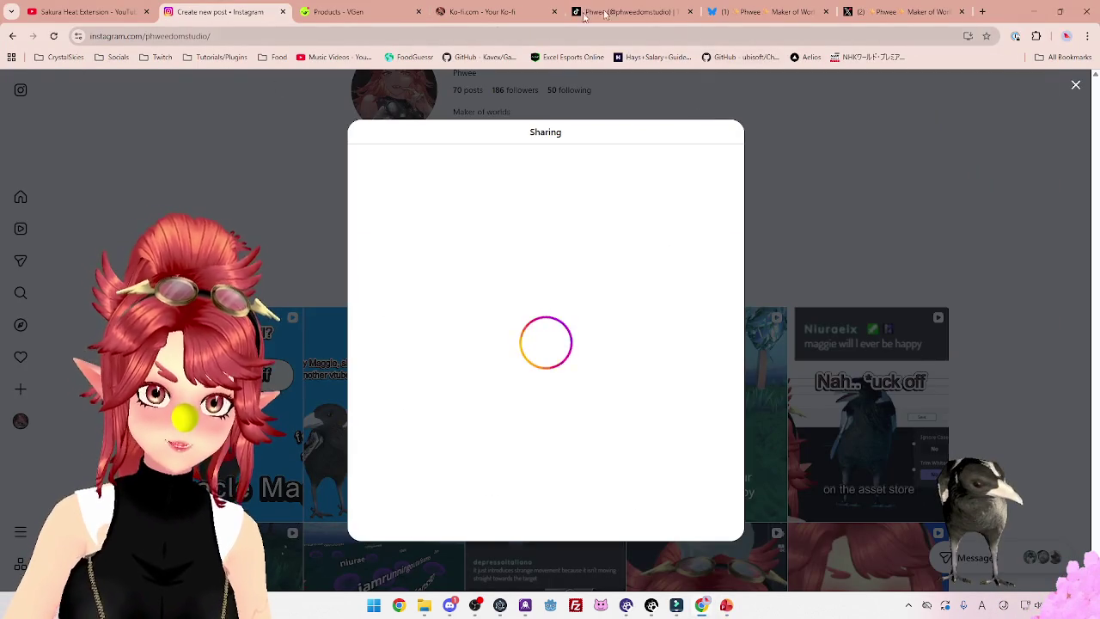
click(748, 12)
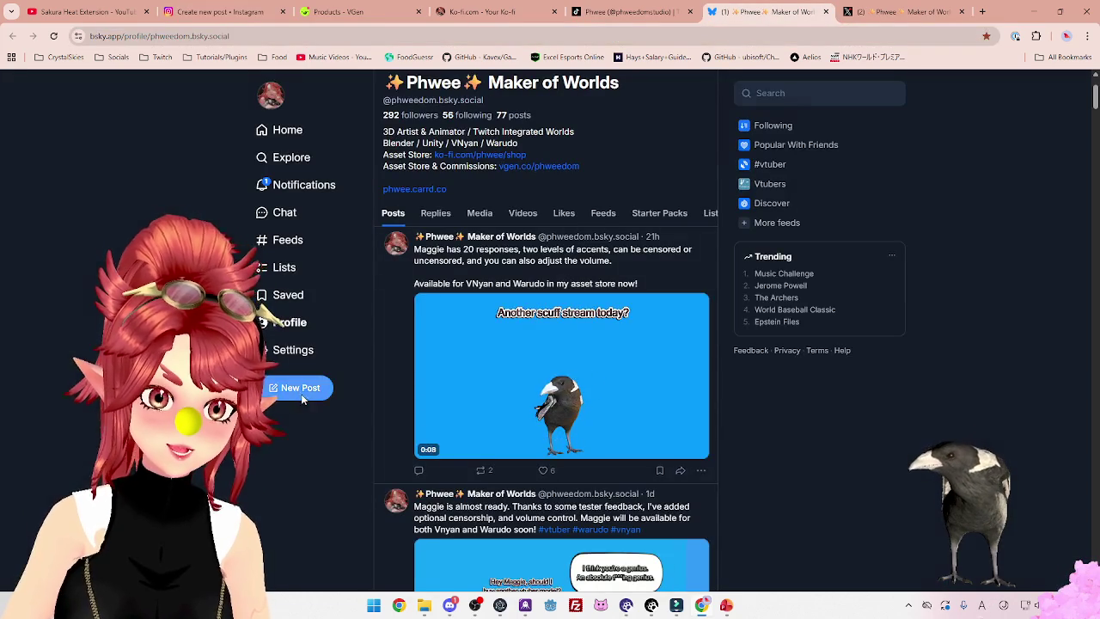
Start a new Bluesky post and attach the SakuraHeatExtension_Insta-1.mp4 video to it
click(297, 387)
click(424, 605)
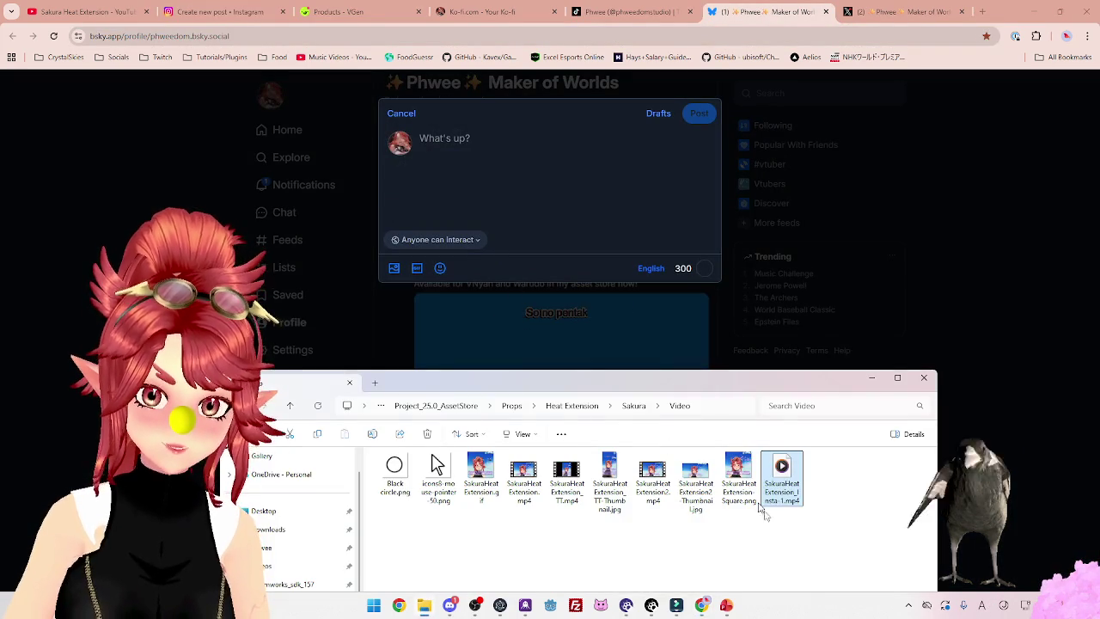
drag(778, 486, 516, 167)
Attach the same Insta-1.mp4 video to a new X post and check its edit options and fullscreen preview
click(902, 12)
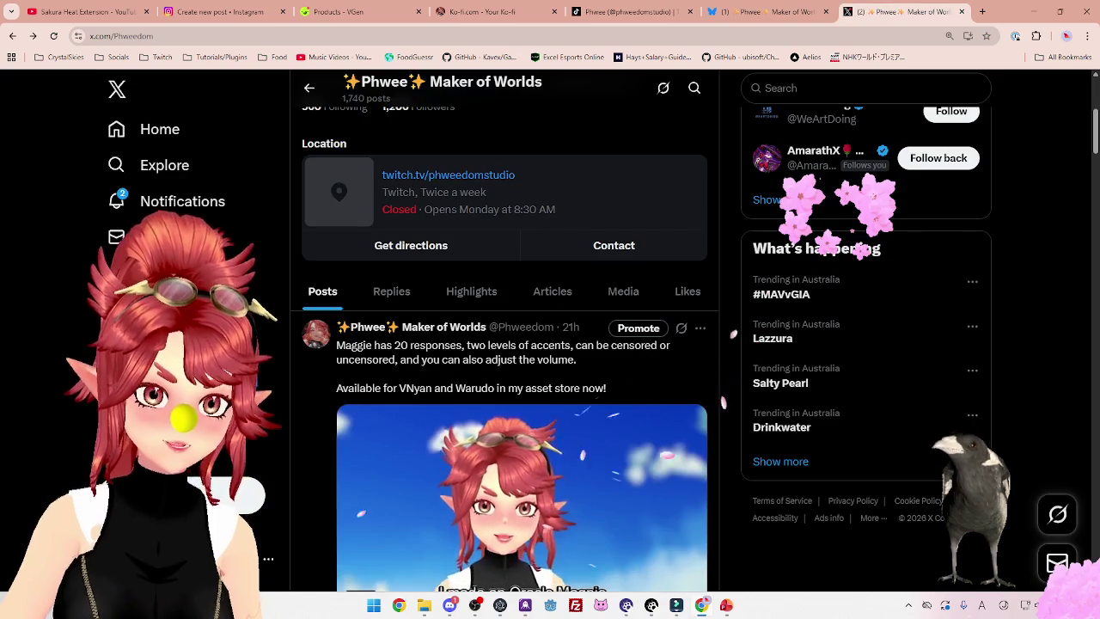
key(n)
key(alt+Tab)
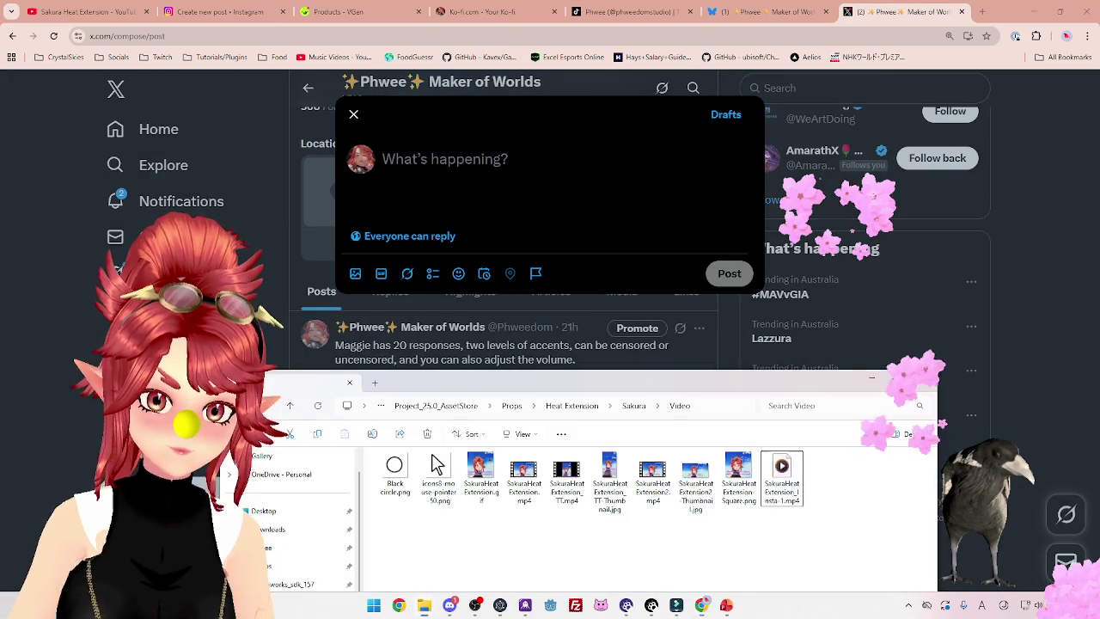
mouse_move(781, 477)
mouse_down()
mouse_move(516, 215)
mouse_move(497, 172)
mouse_up()
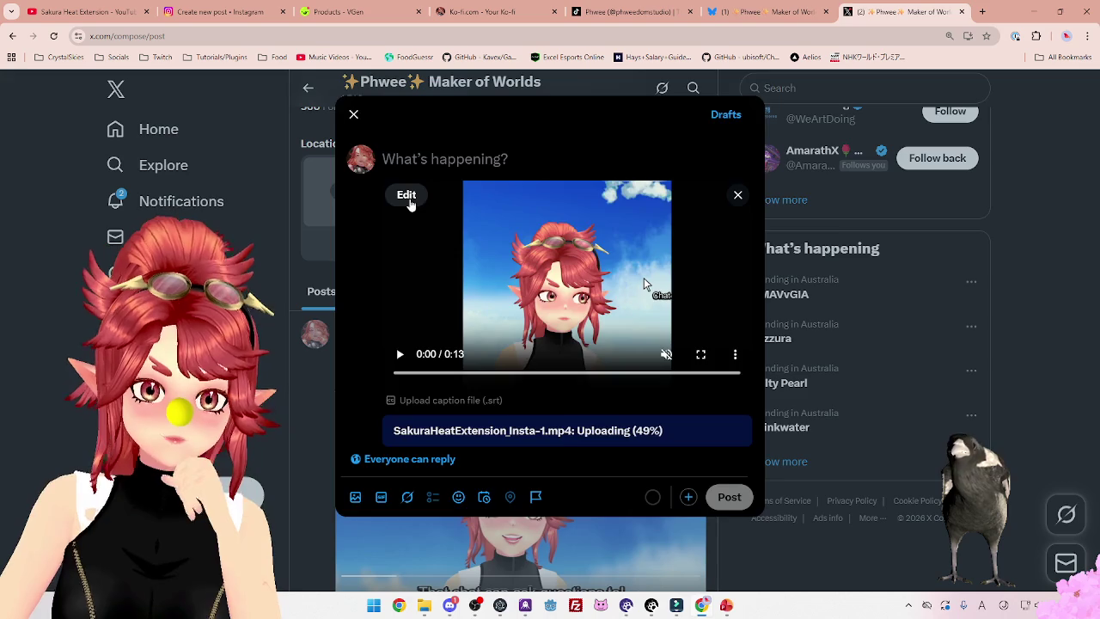
click(408, 197)
click(359, 118)
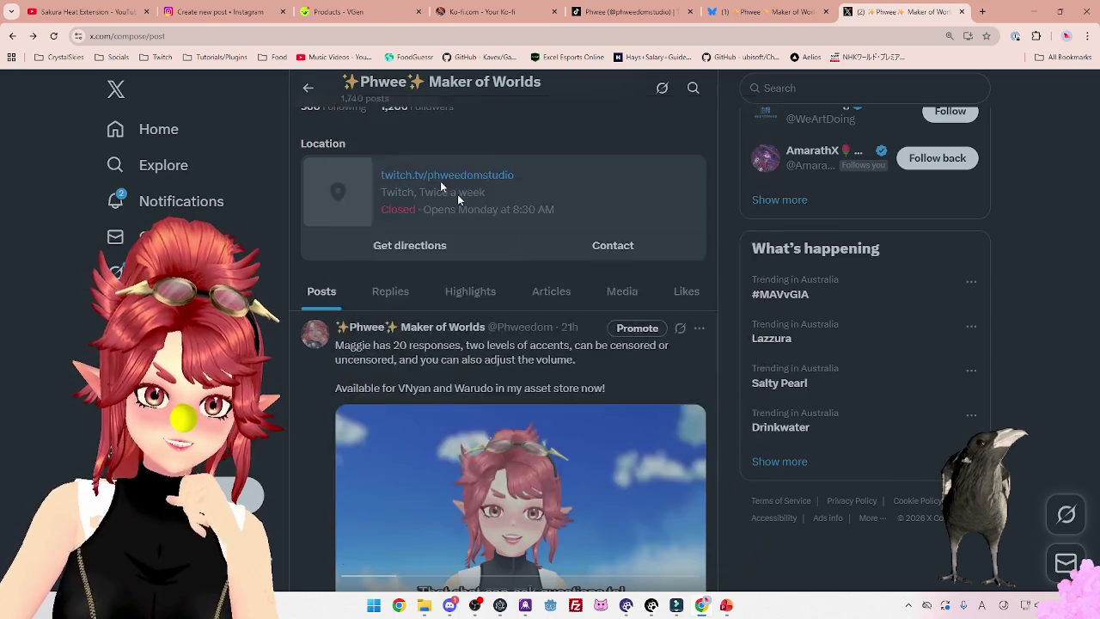
click(701, 361)
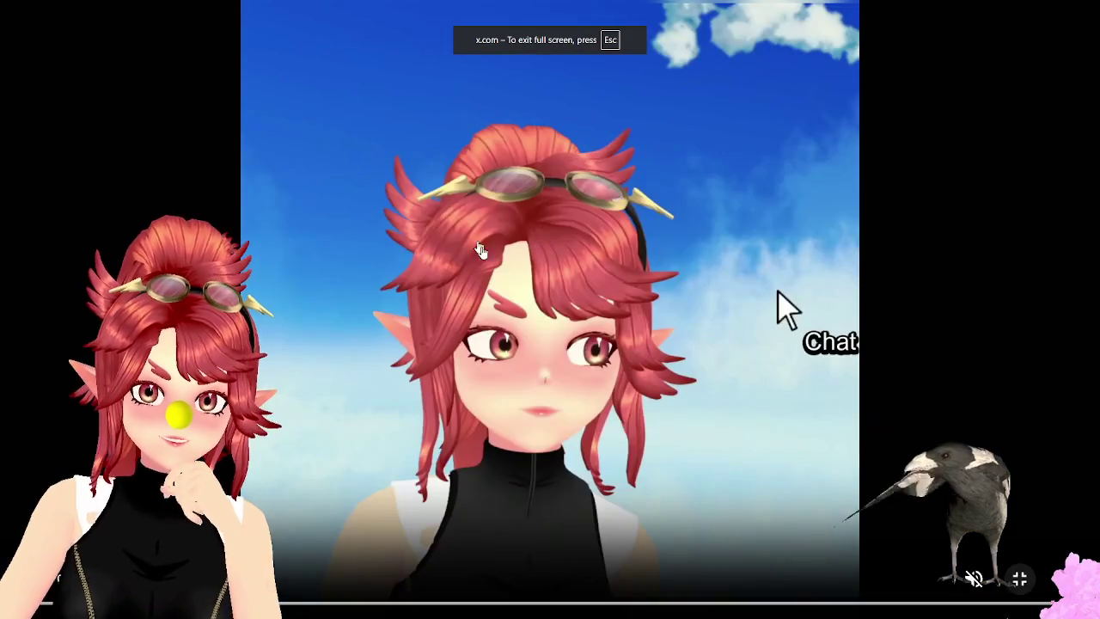
key(Escape)
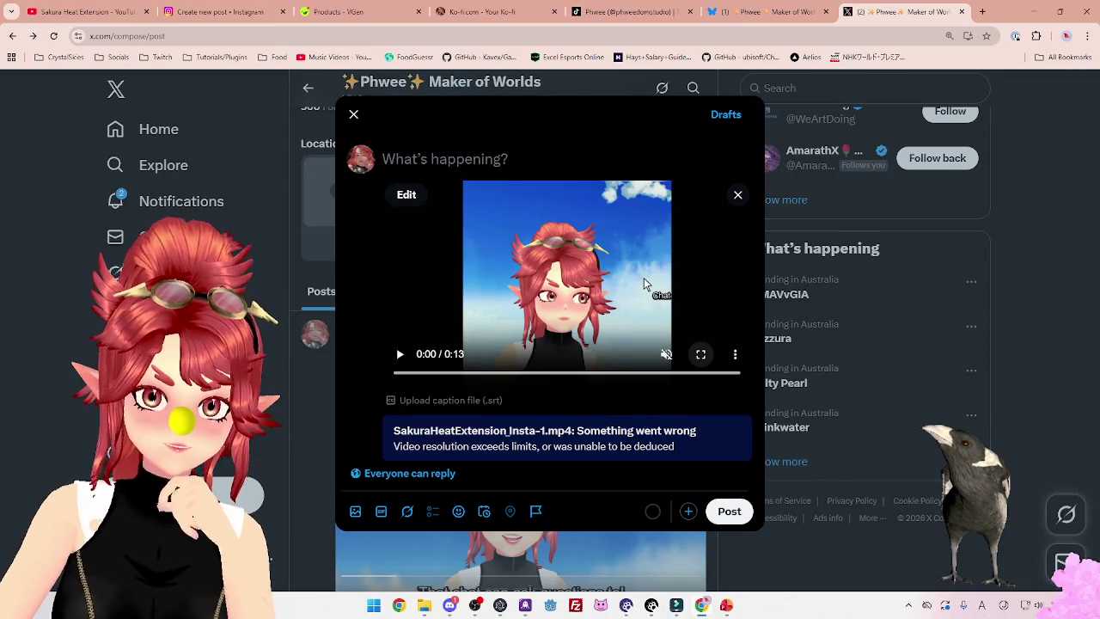
click(757, 12)
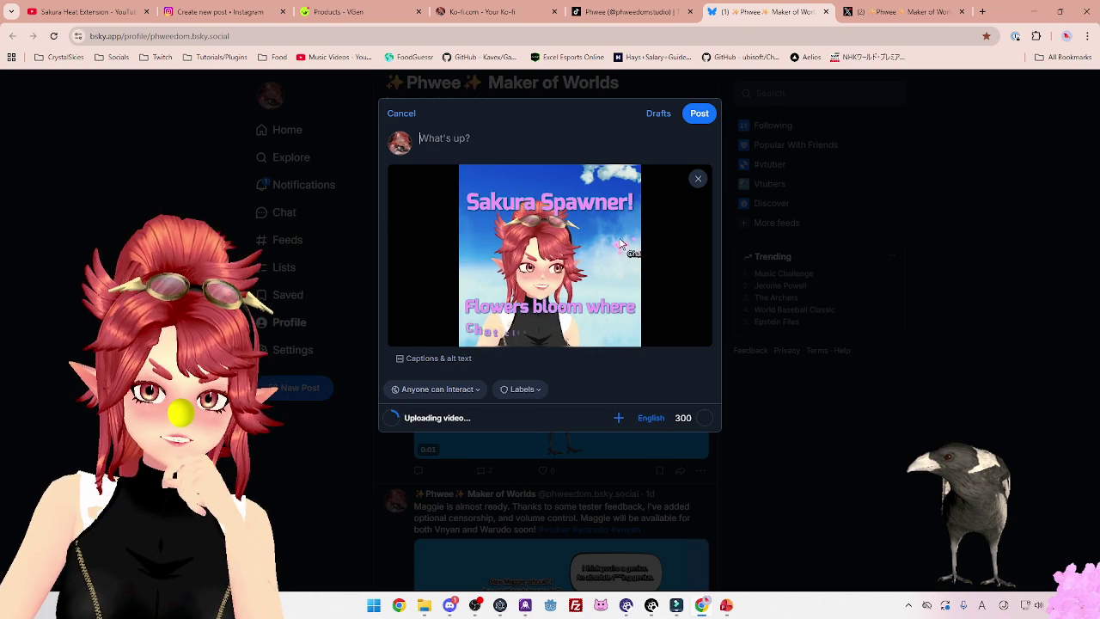
Glance at Filmora, then go back to the Bluesky draft with the uploading Sakura video
click(703, 607)
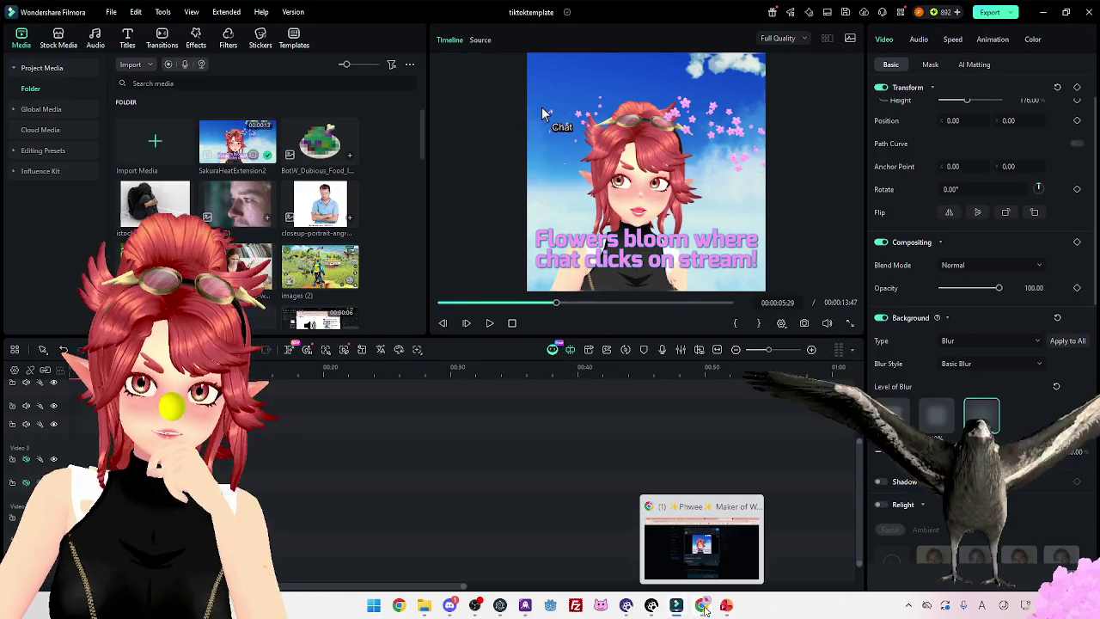
click(703, 607)
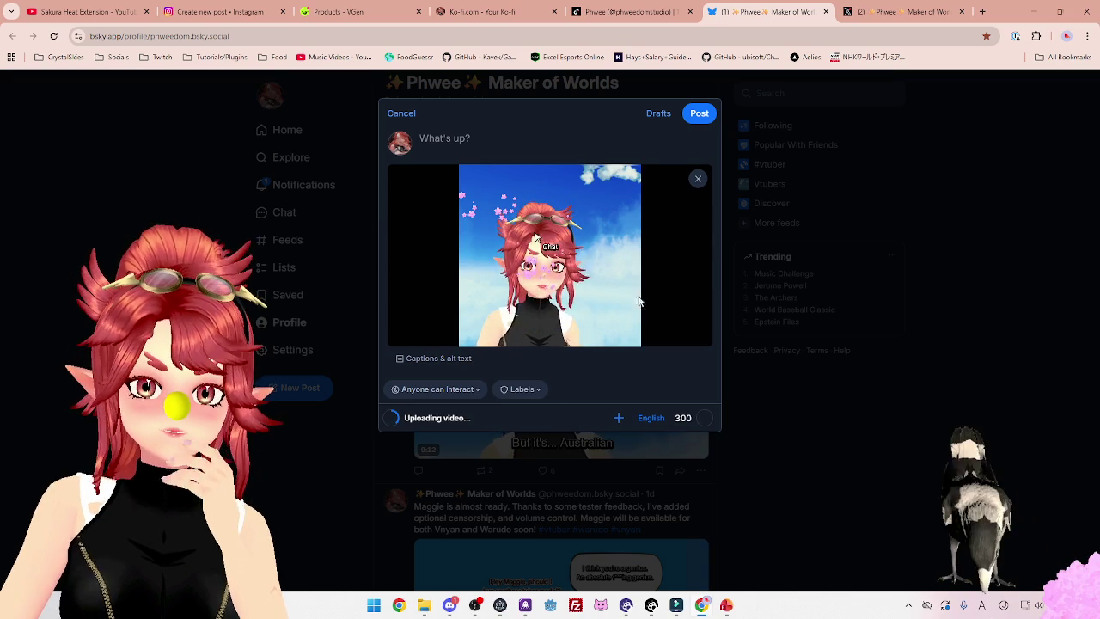
click(982, 13)
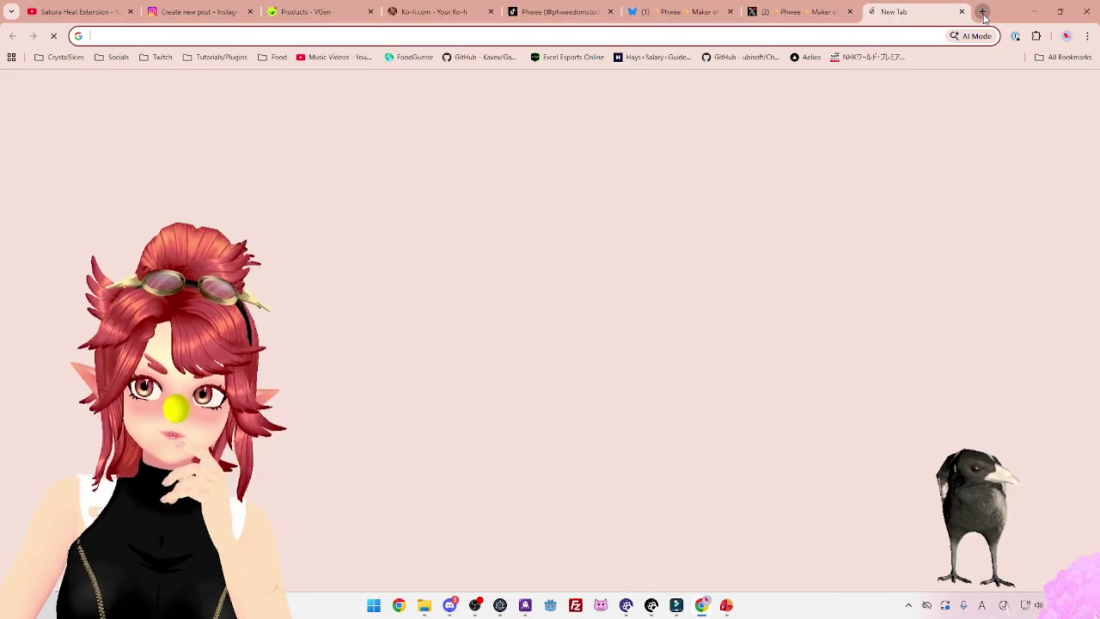
Google 'post square video to x' and read the expanded AI Overview and results
text(post sqi)
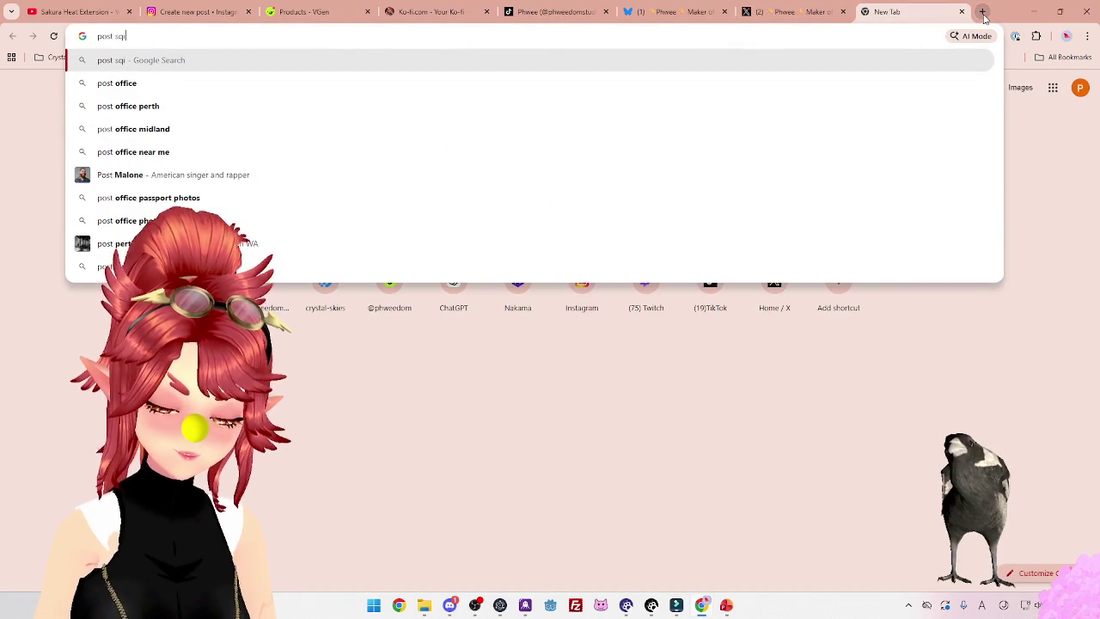
key(BackSpace)
text(uare )
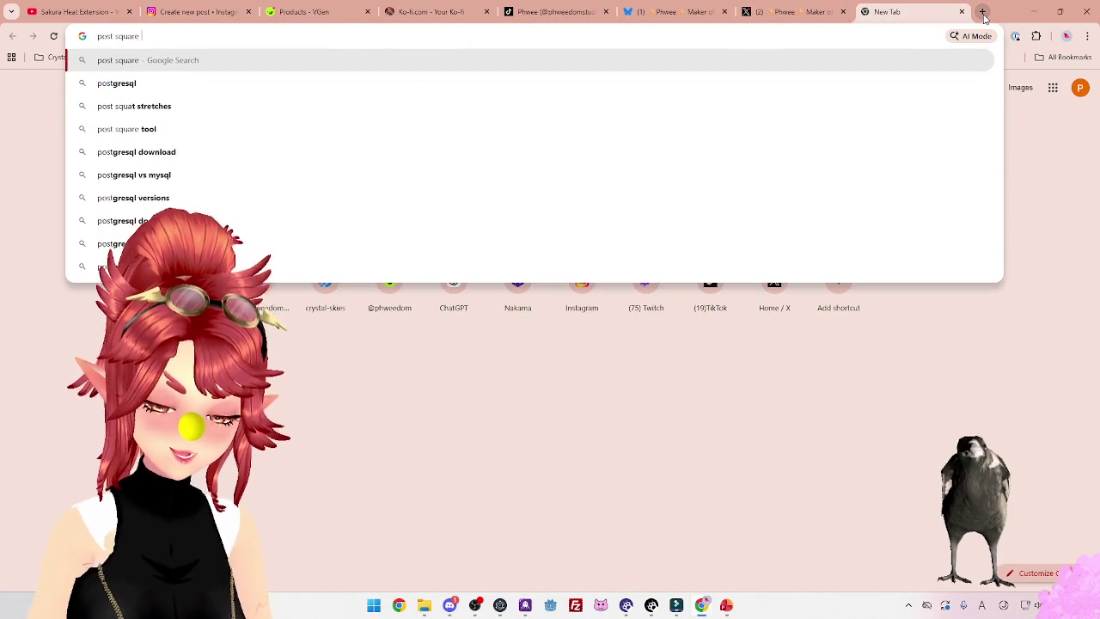
text(video to x)
key(Return)
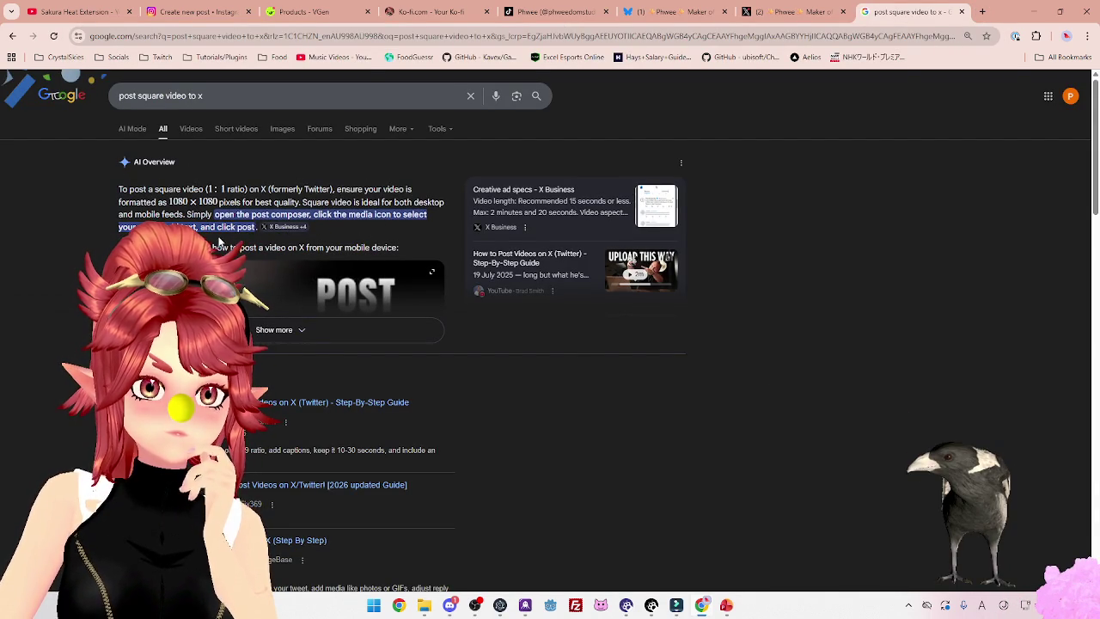
click(274, 329)
scroll(273, 330, down, 3)
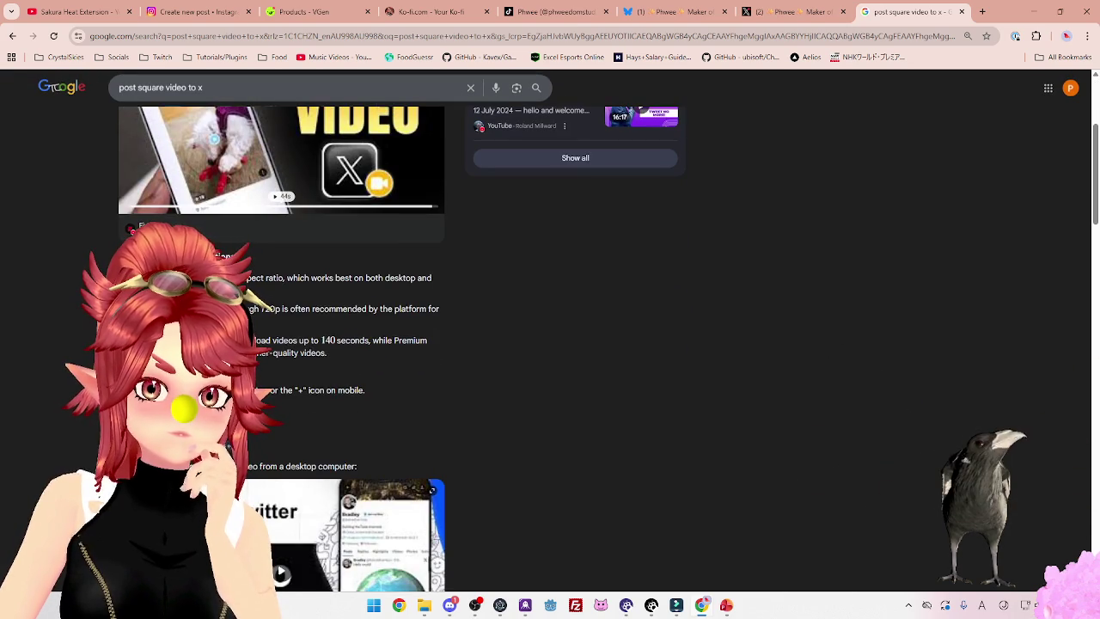
scroll(453, 320, down, 5)
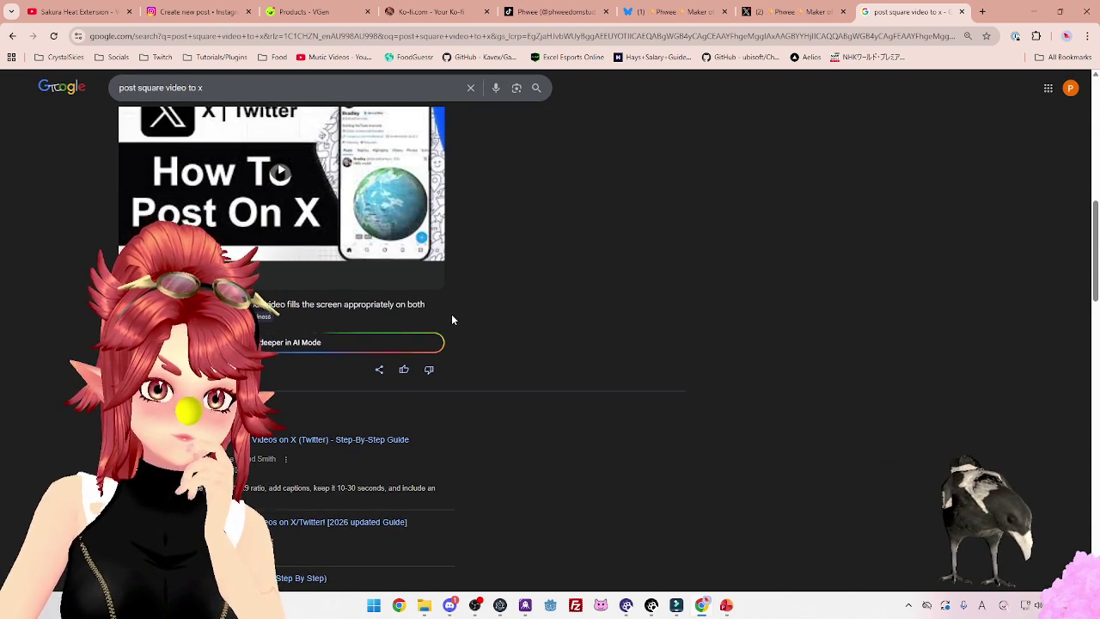
scroll(452, 319, down, 10)
scroll(447, 321, up, 3)
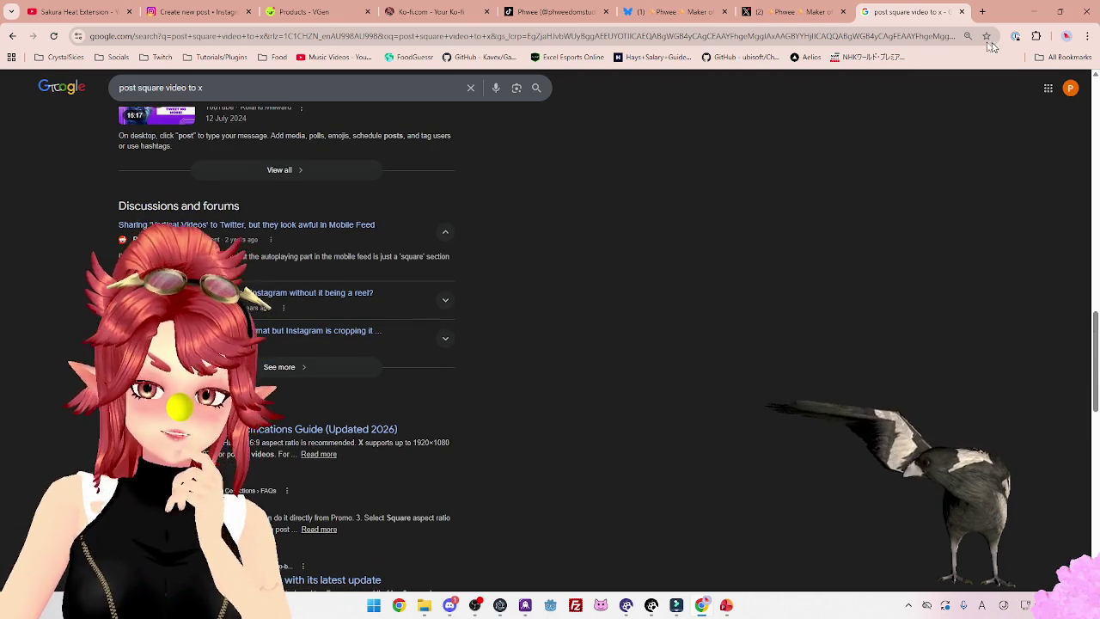
click(1031, 12)
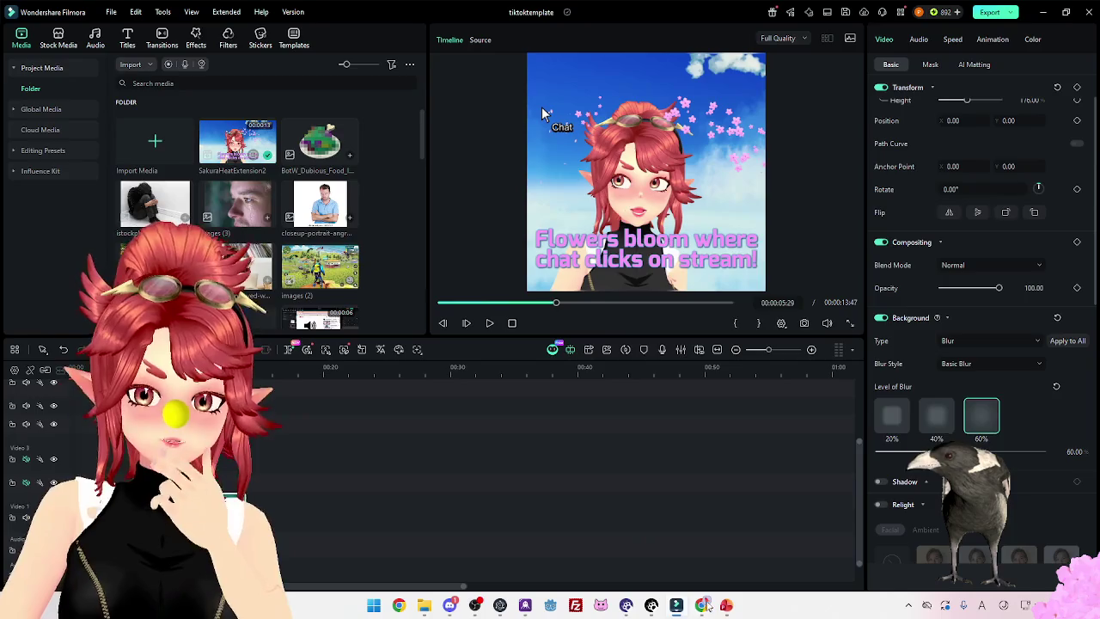
Restore the browser over Filmora and go back to the X draft with the rejected video
click(702, 605)
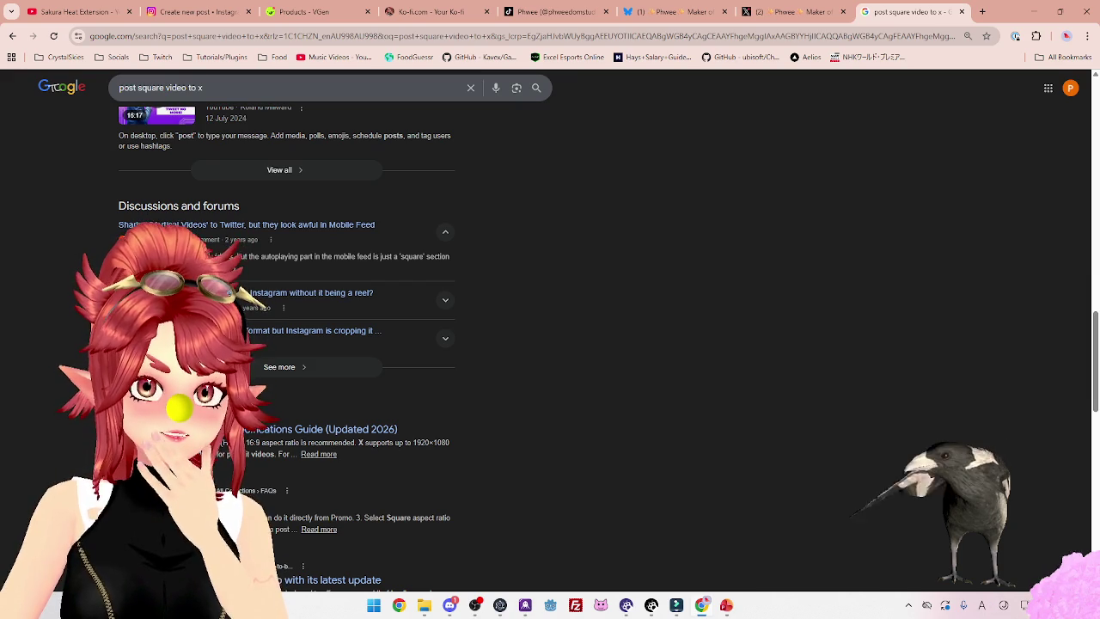
click(808, 22)
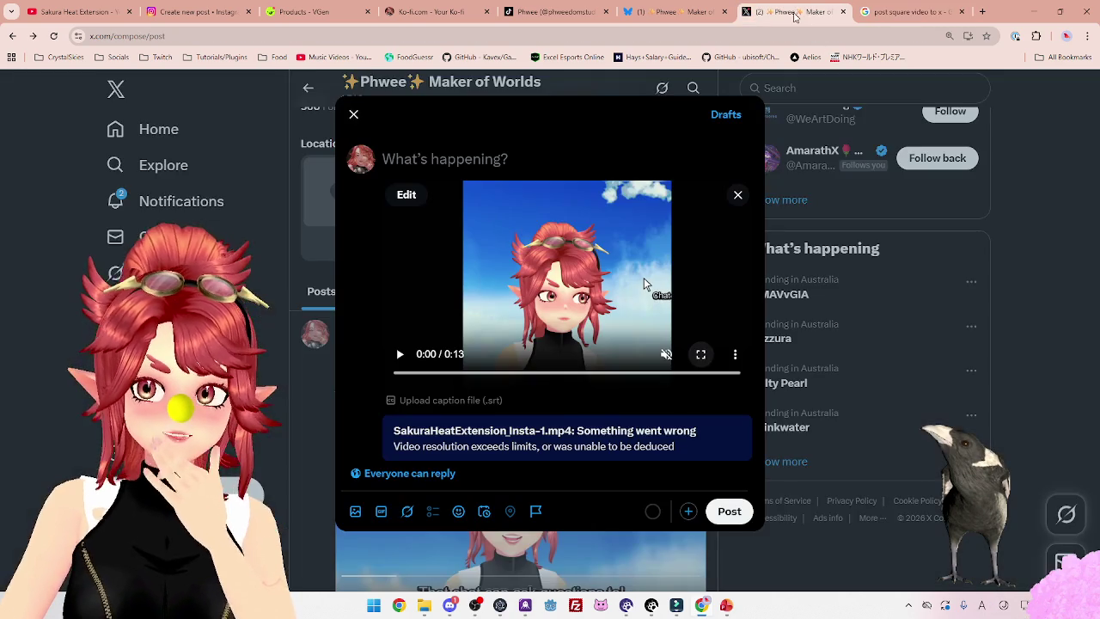
Paste the Sakura Blossoms announcement text into both the Bluesky and X post drafts
click(675, 15)
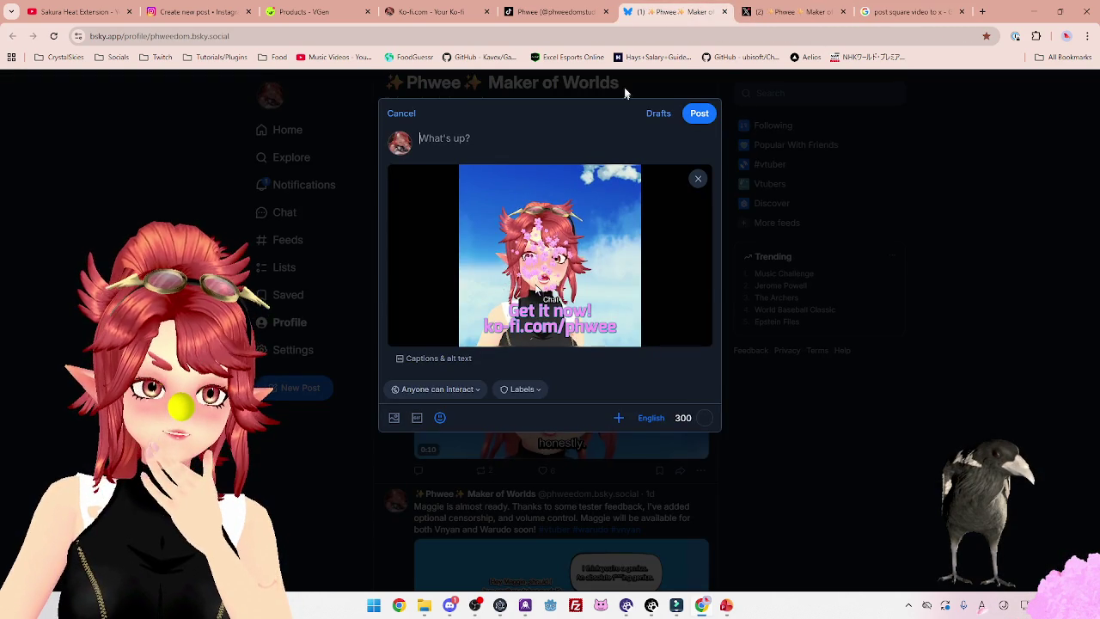
click(473, 138)
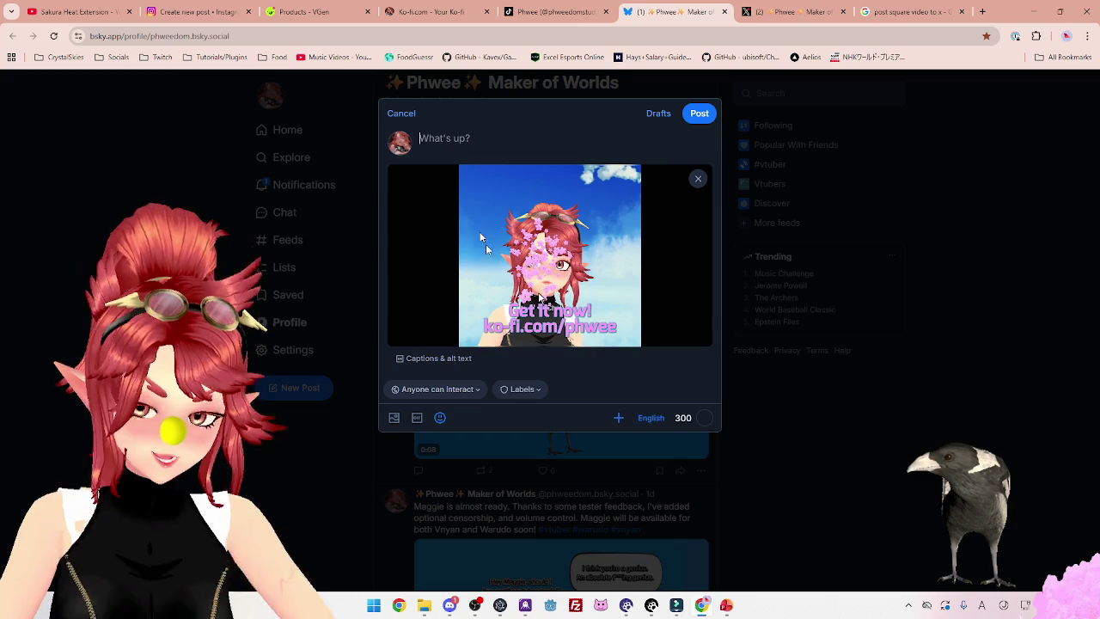
text(🌸Spring is here! 🌸  Chat can now spawn Sakura Blossoms directly on your screen where they click!  Only for Warudo x Twitch)
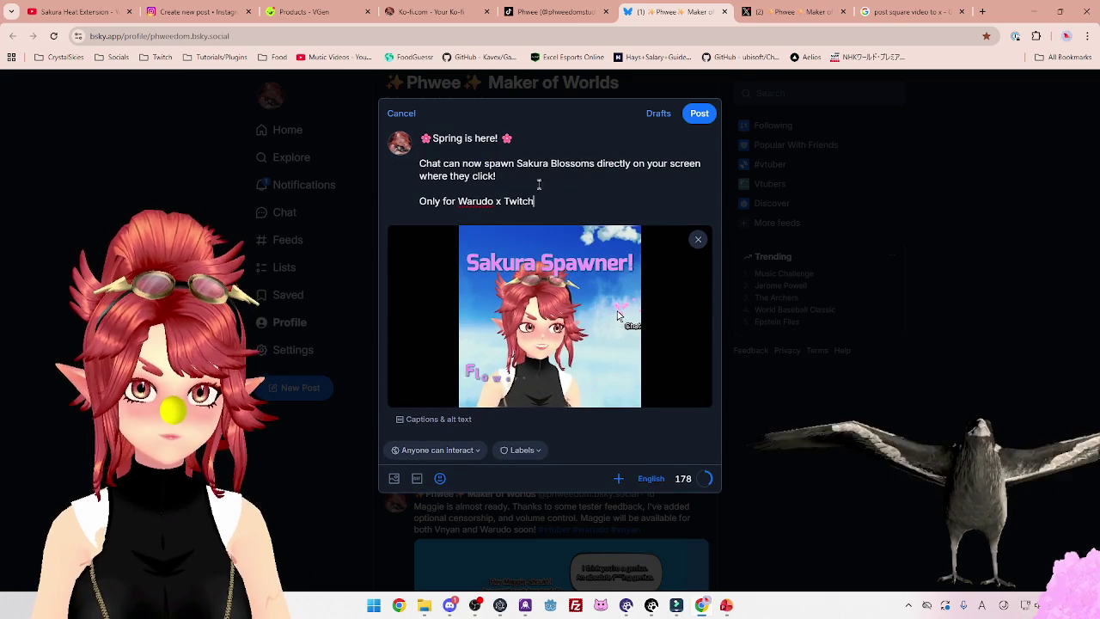
key(ctrl+Tab)
key(ctrl+v)
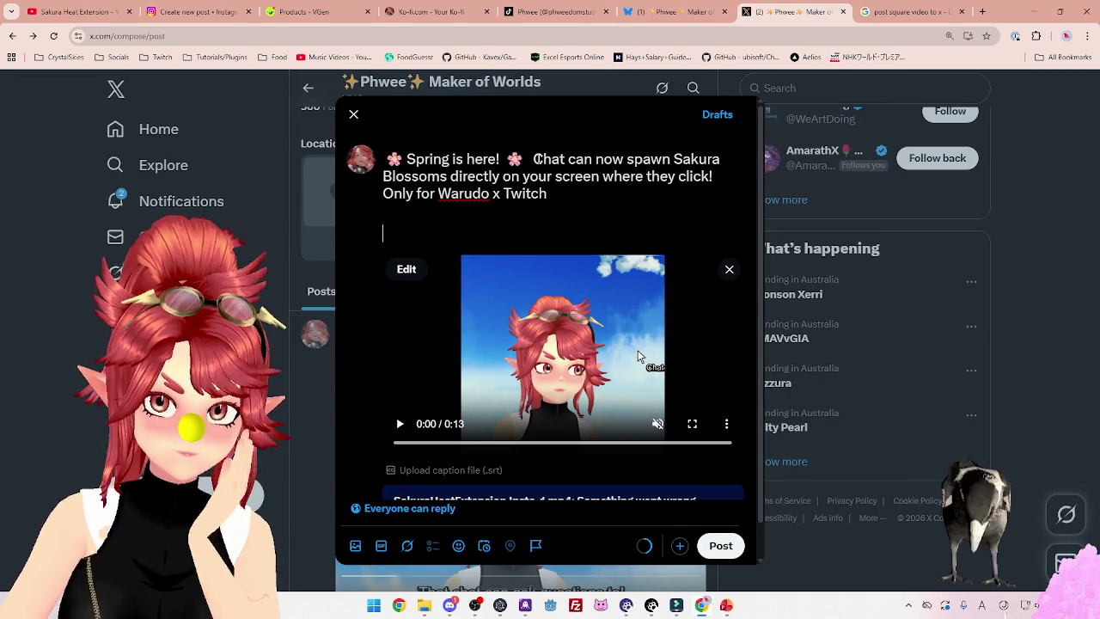
Put 'Spring is here!' on its own line and join 'Only for Warudo x Twitch' to the previous line
key(BackSpace)
key(Return)
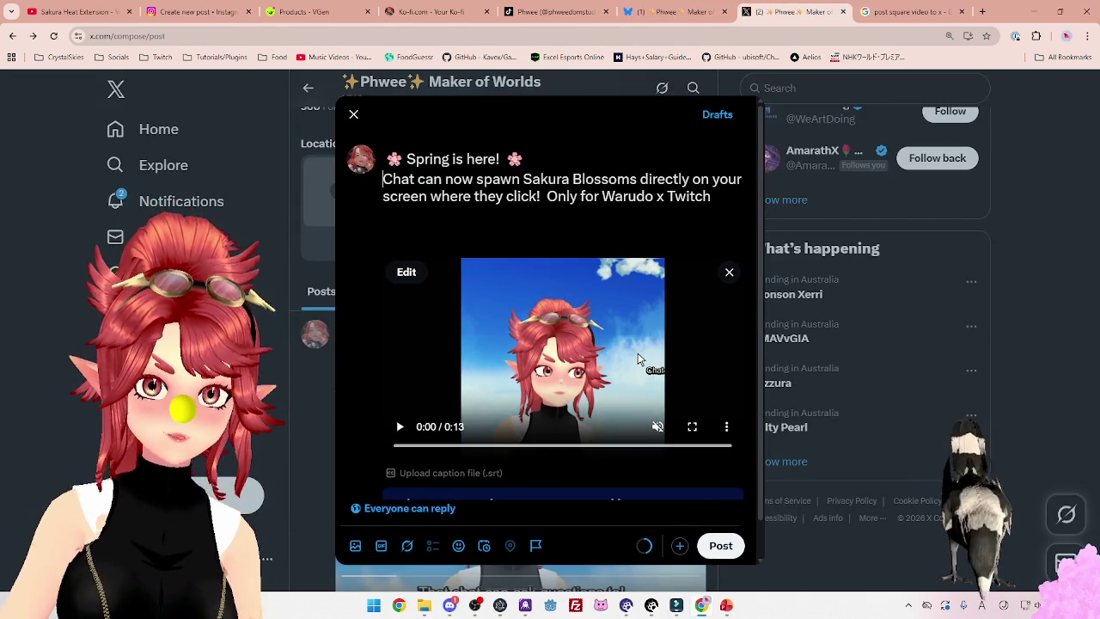
key(Left)
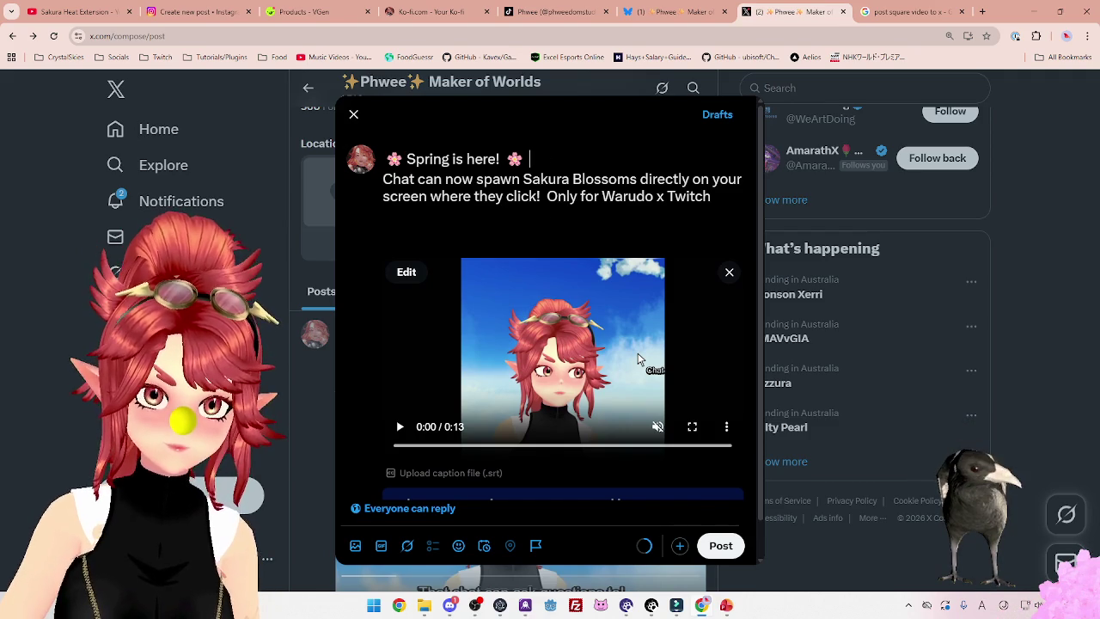
click(701, 12)
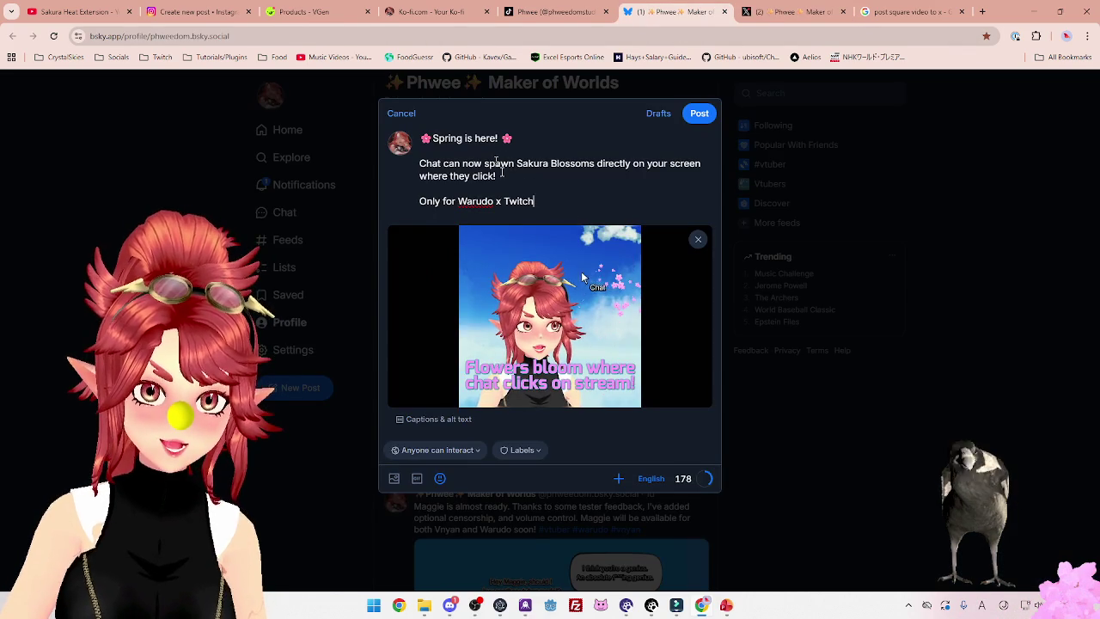
click(796, 12)
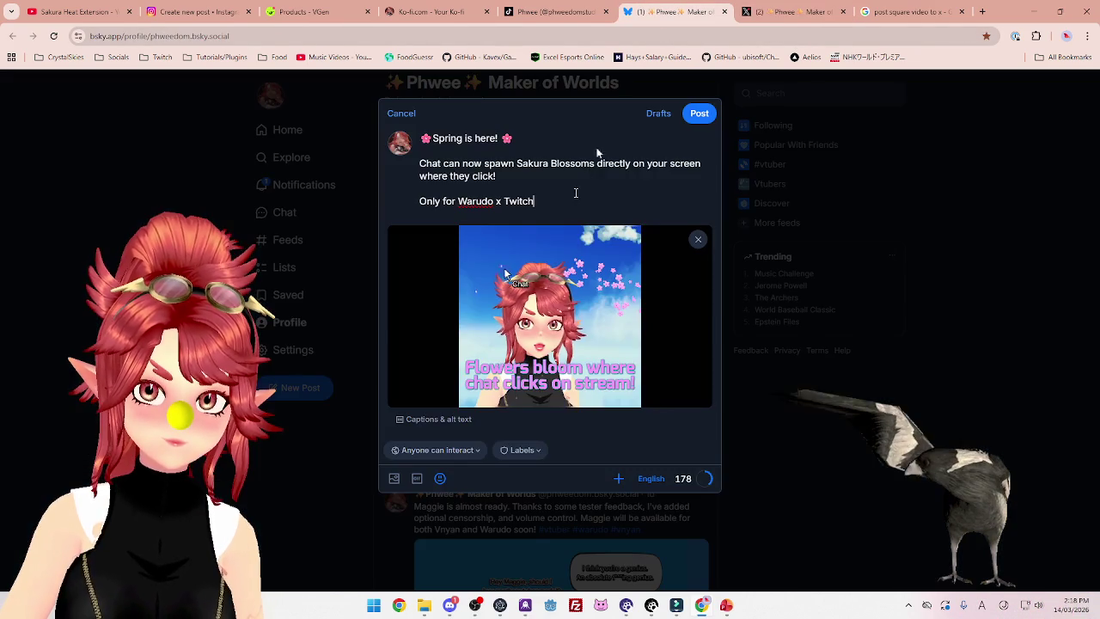
click(679, 12)
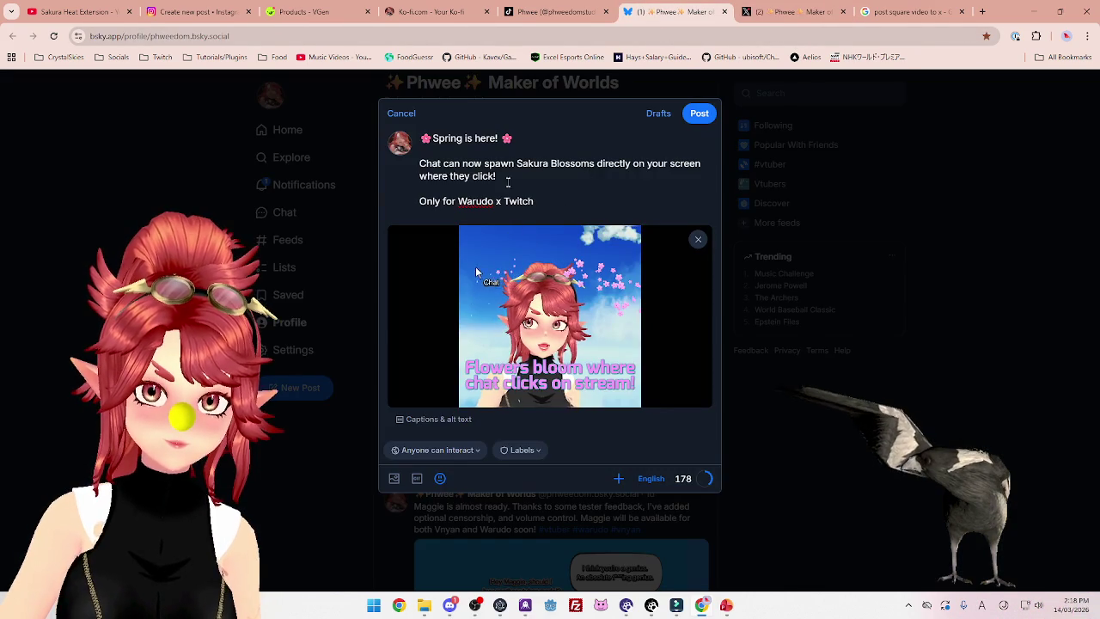
key(Delete)
key(Delete)
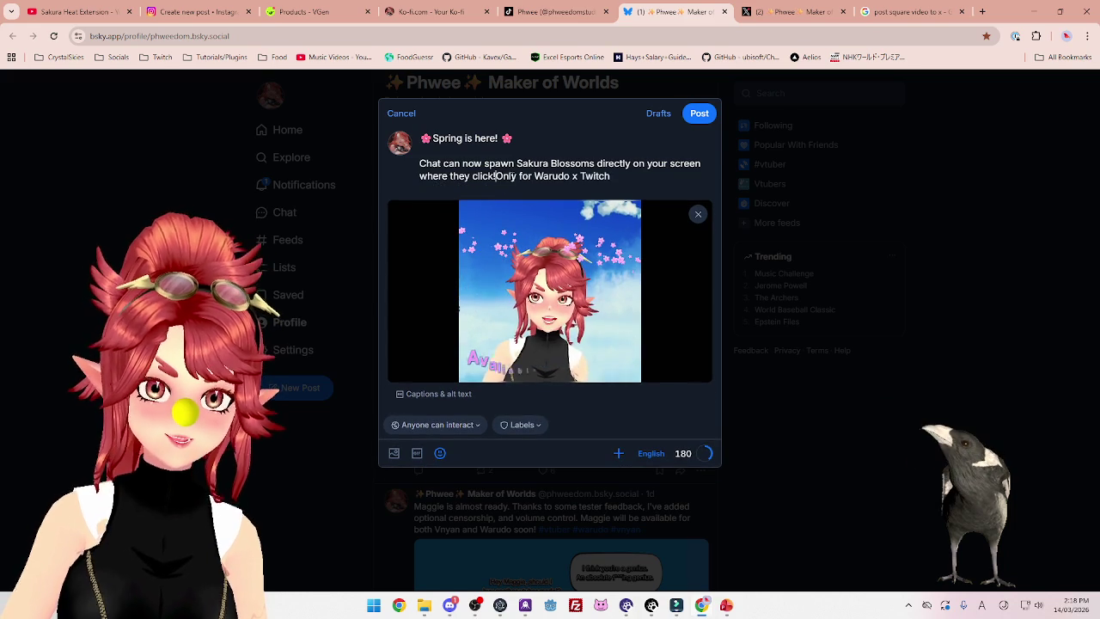
click(763, 14)
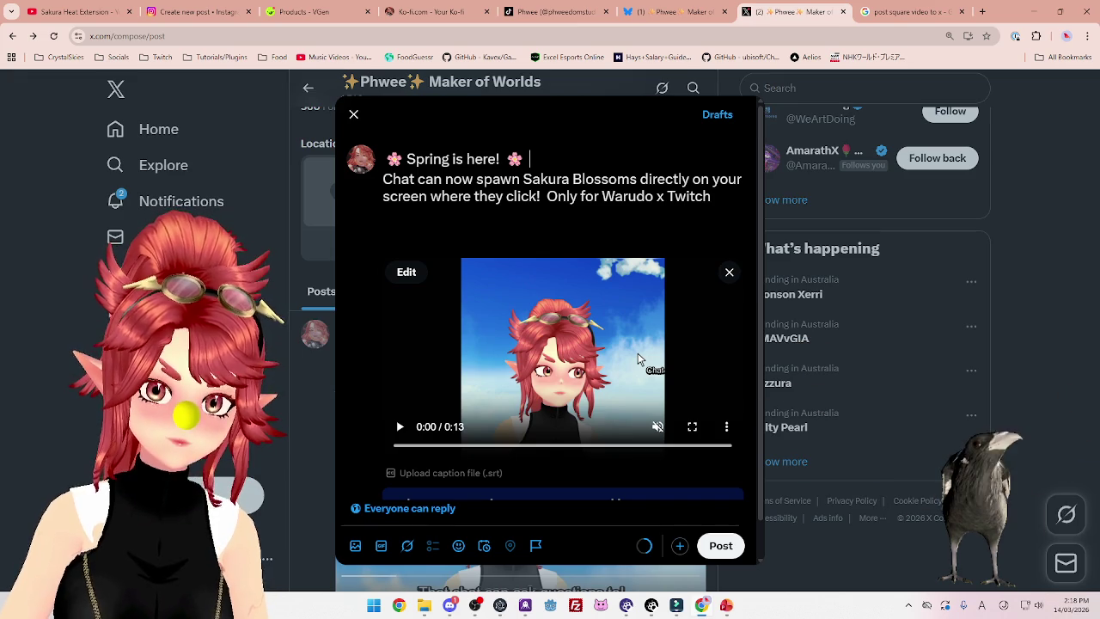
Change the X heading to 'Spring Giveaway!' and copy the word Giveaway
text(Giveaway)
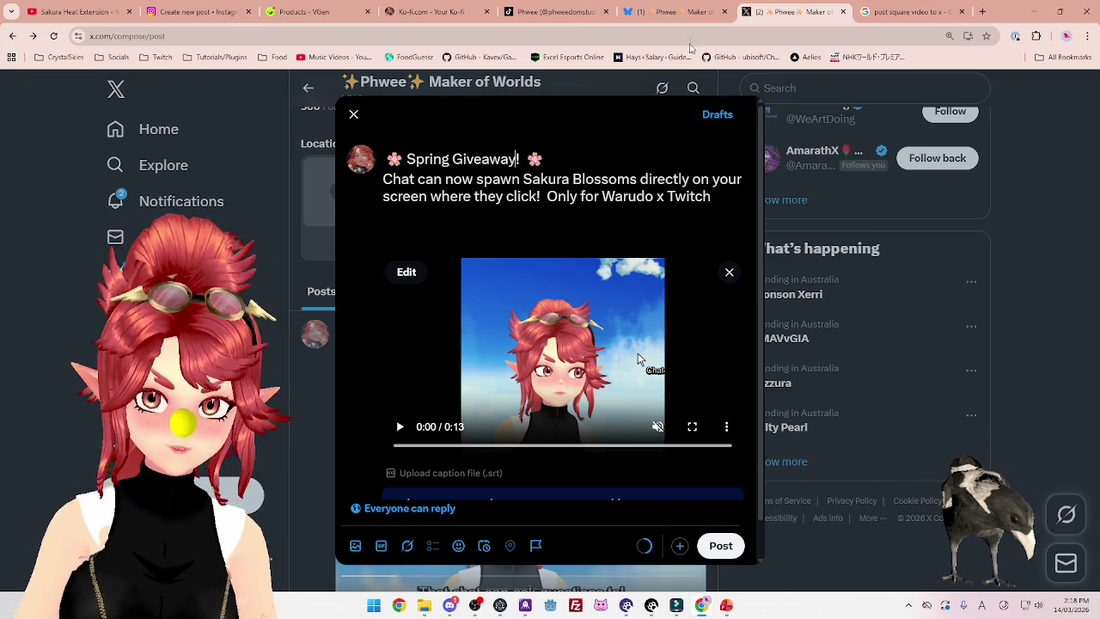
click(679, 11)
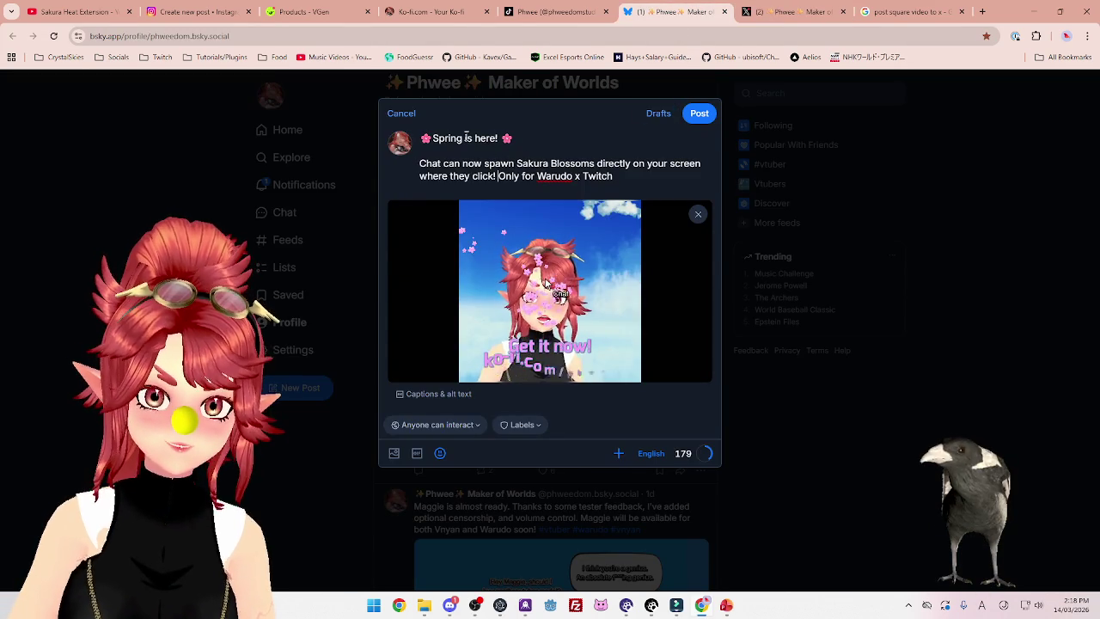
key(ctrl+Tab)
key(ctrl+shift+Left)
key(ctrl+shift+Left)
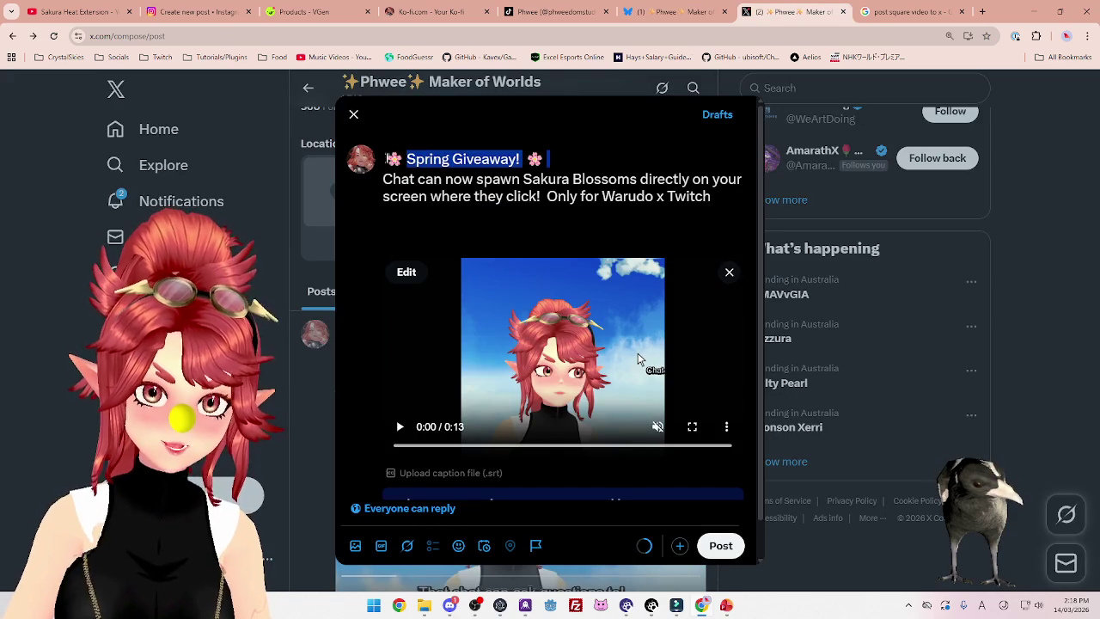
key(Right)
key(shift+Right)
key(shift+Right)
key(shift+Right)
key(ctrl+c)
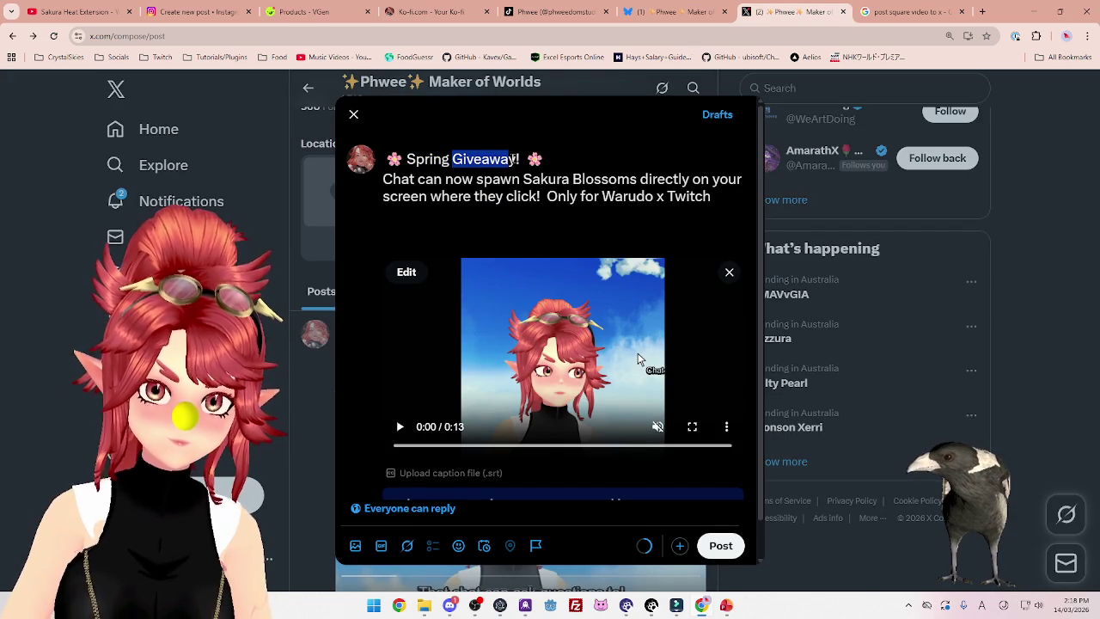
Replace 'is here' with 'Giveaway' in the Bluesky heading, then add blank lines after 'Twitch' in X
click(666, 12)
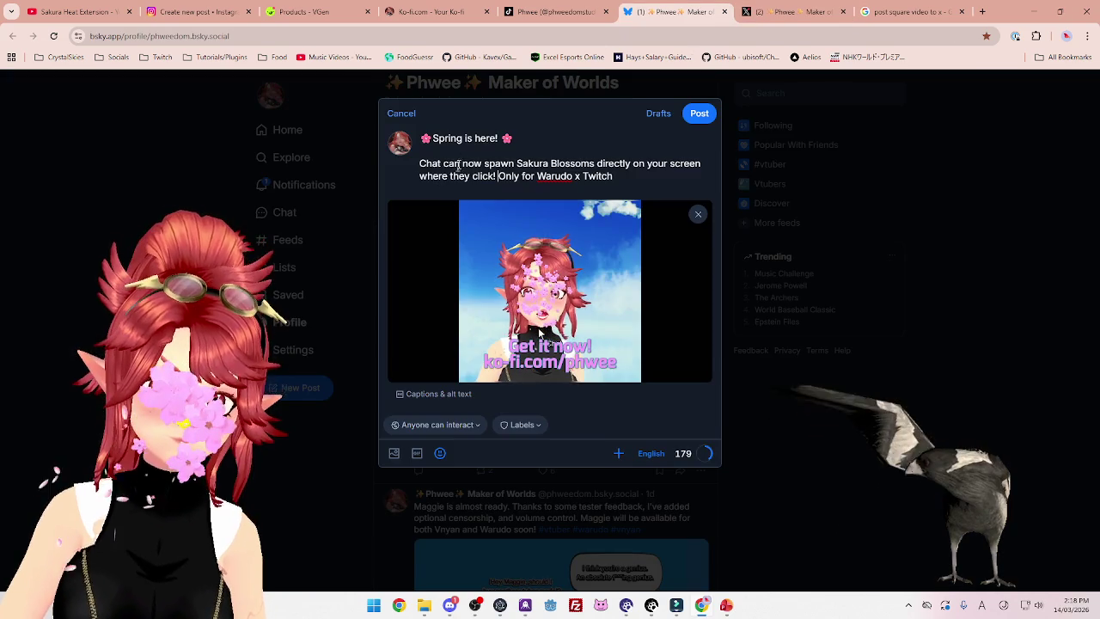
drag(489, 136, 498, 137)
key(ctrl+v)
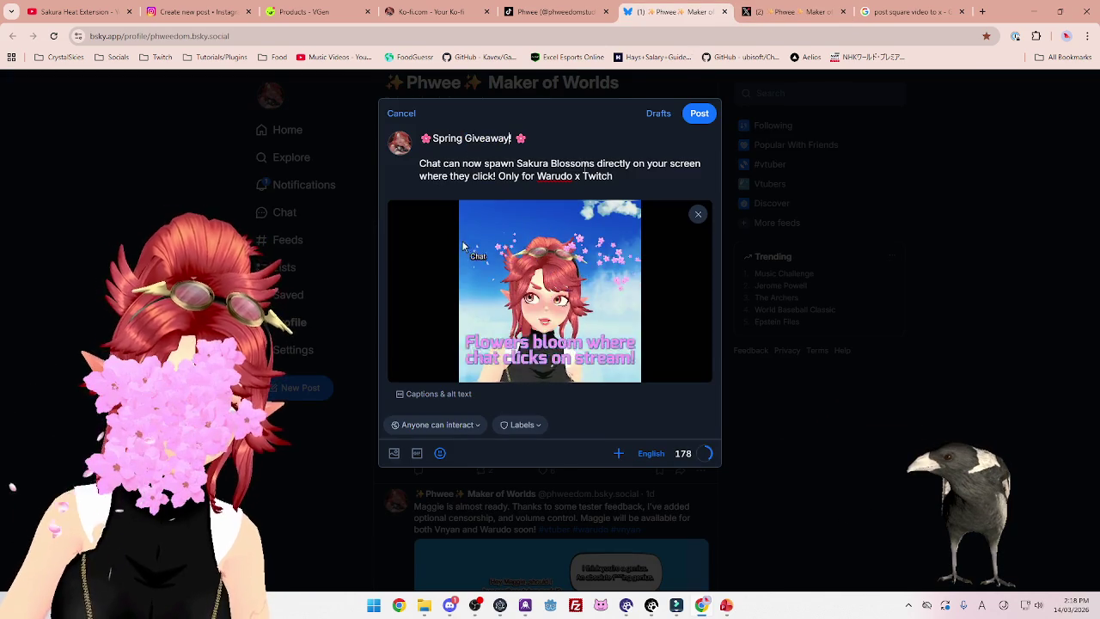
click(777, 15)
key(End)
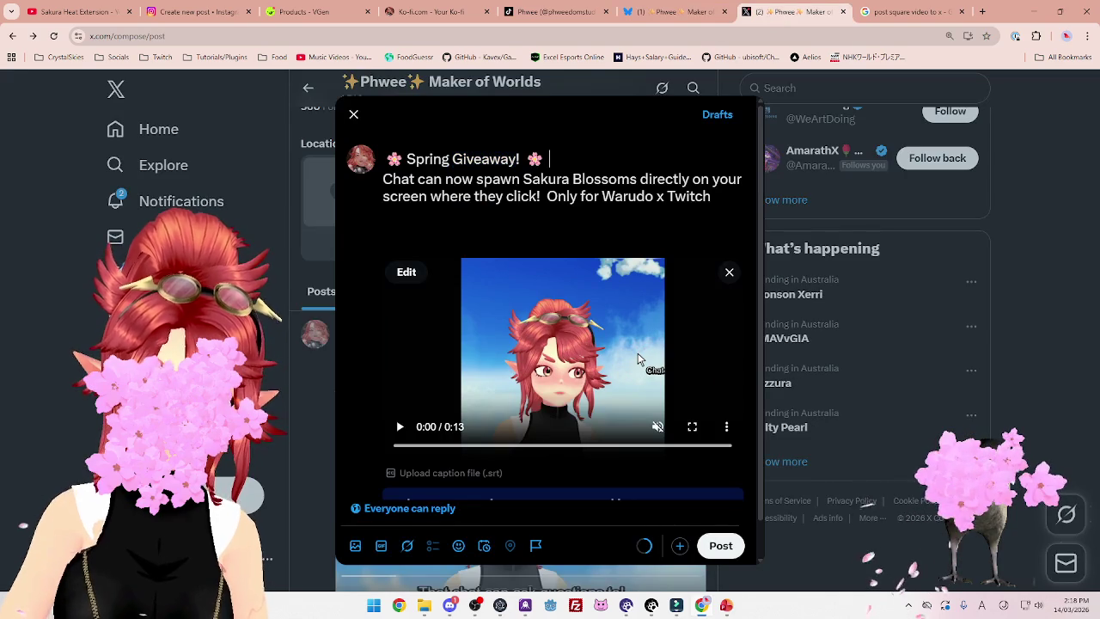
click(721, 210)
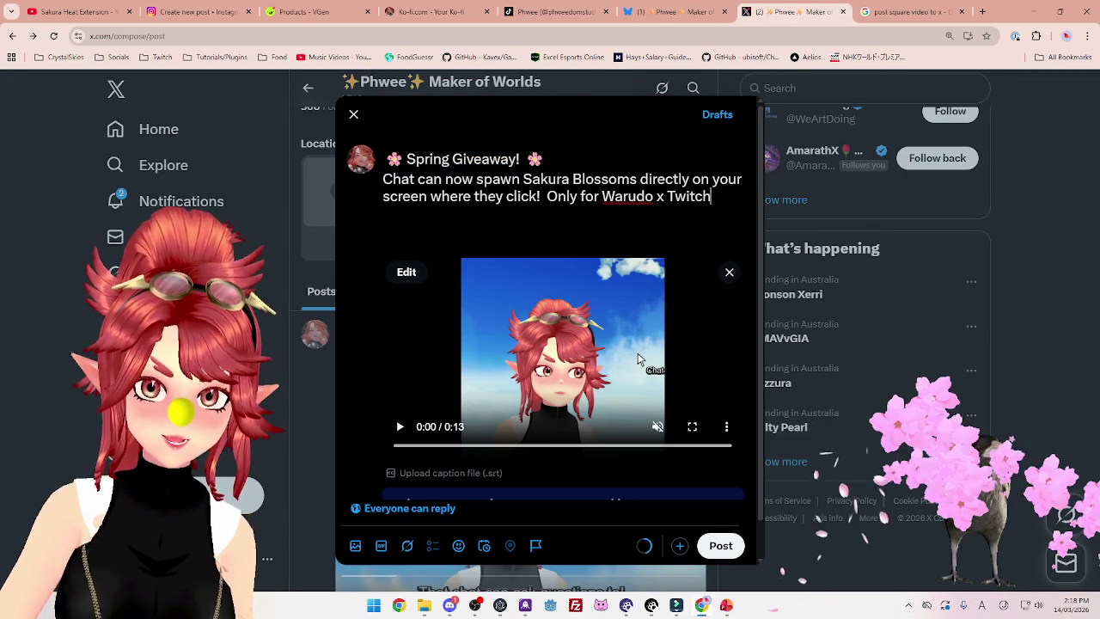
key(Return)
key(Return)
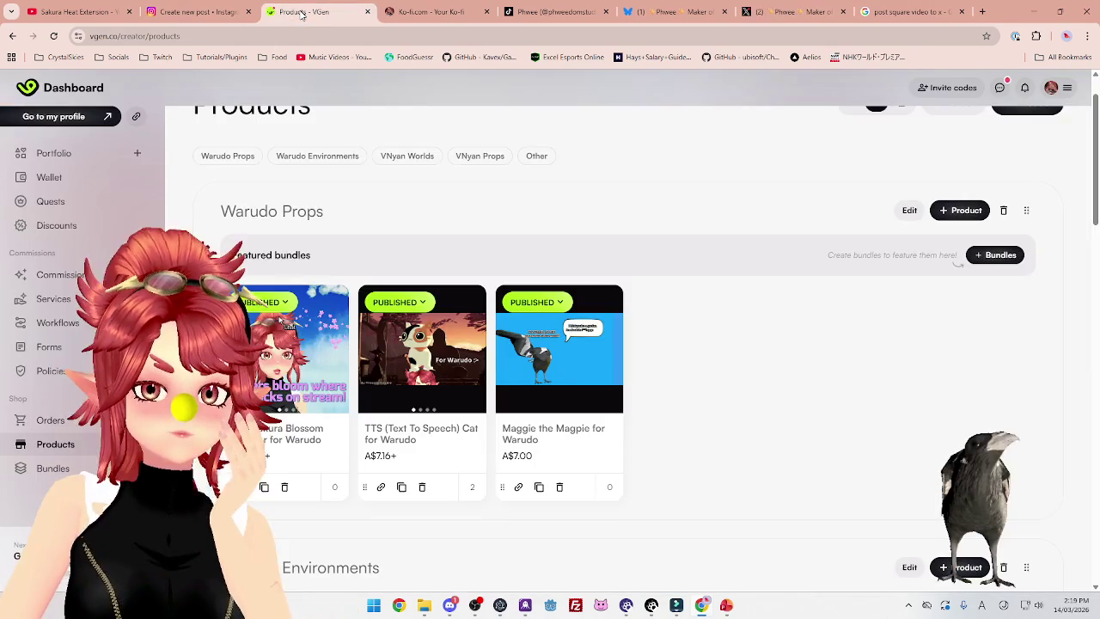
Go to VGen's Discounts section and start a new discount
click(301, 12)
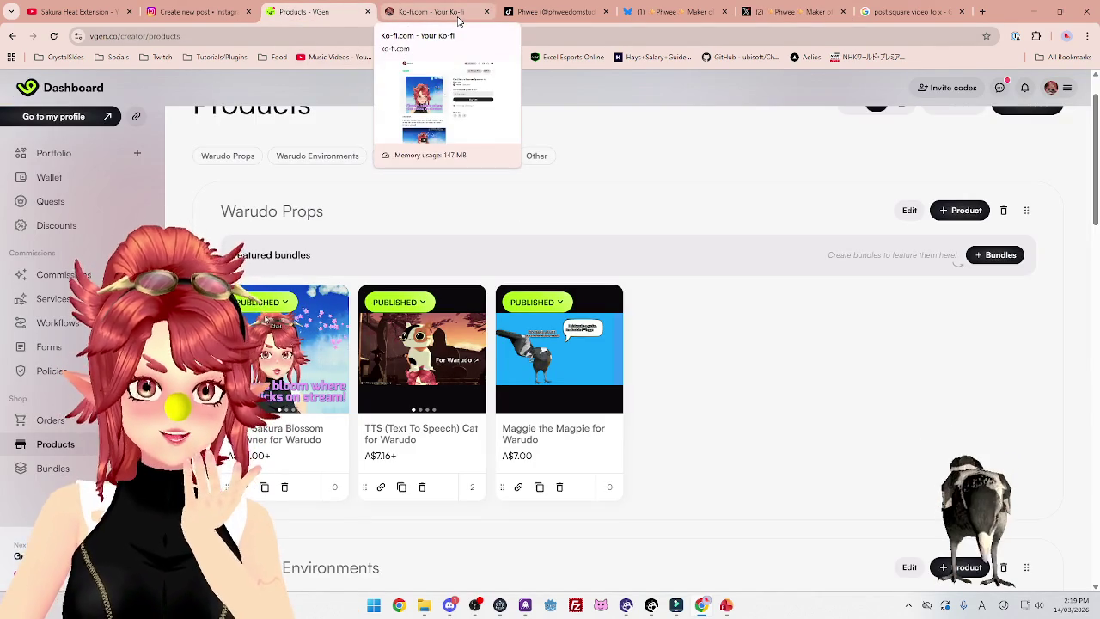
click(459, 12)
click(323, 15)
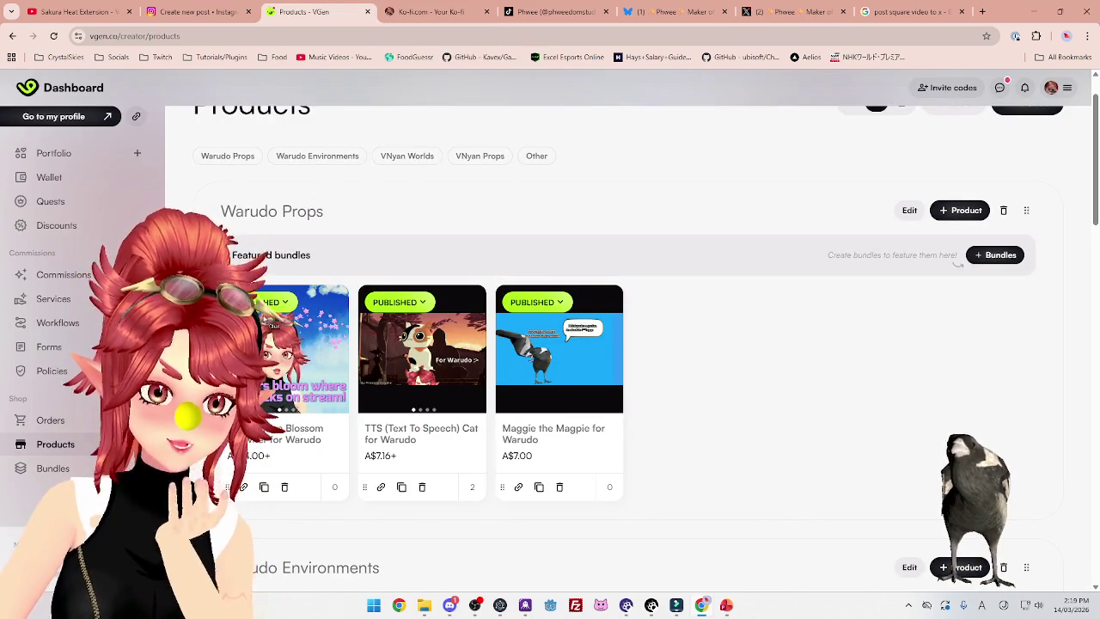
scroll(761, 307, up, 1)
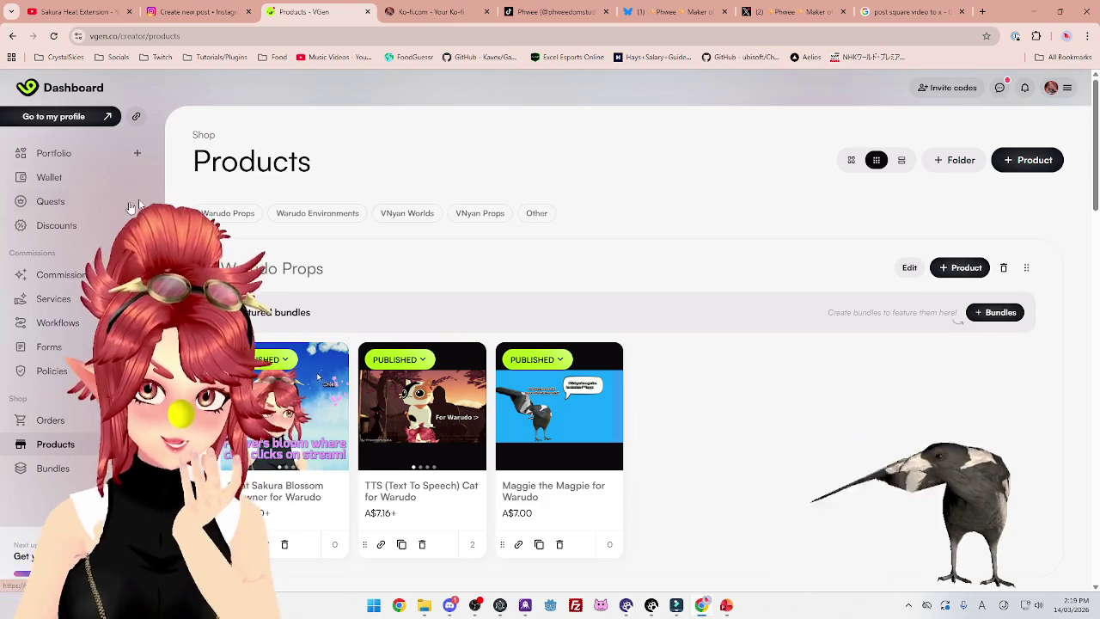
click(62, 226)
click(1019, 156)
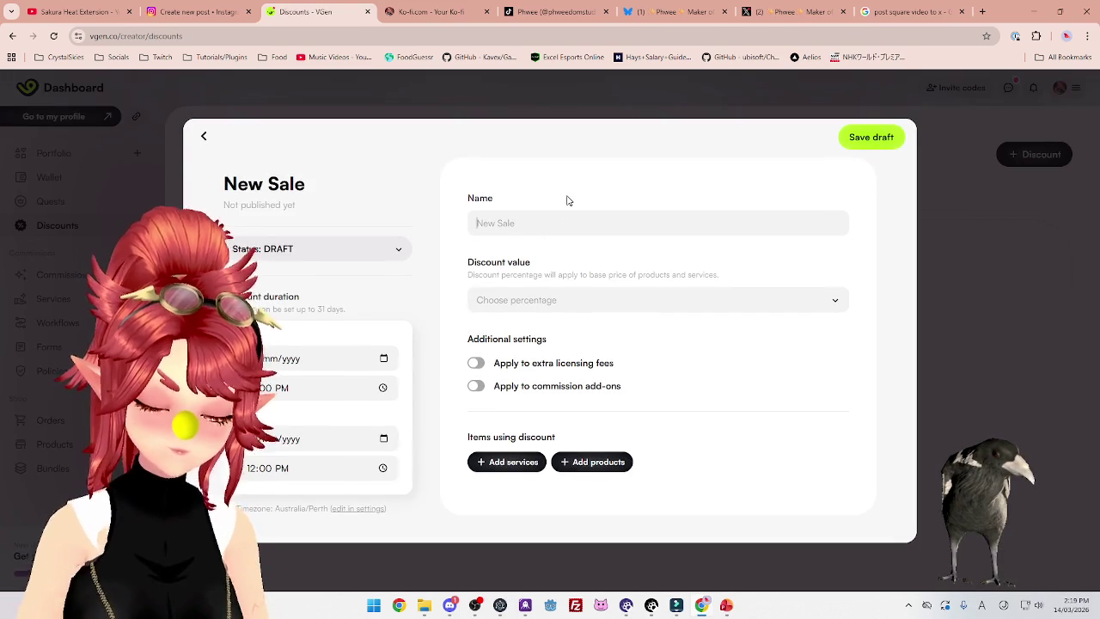
Name the discount 'New Product Launch' and set its value to 50%
text(New)
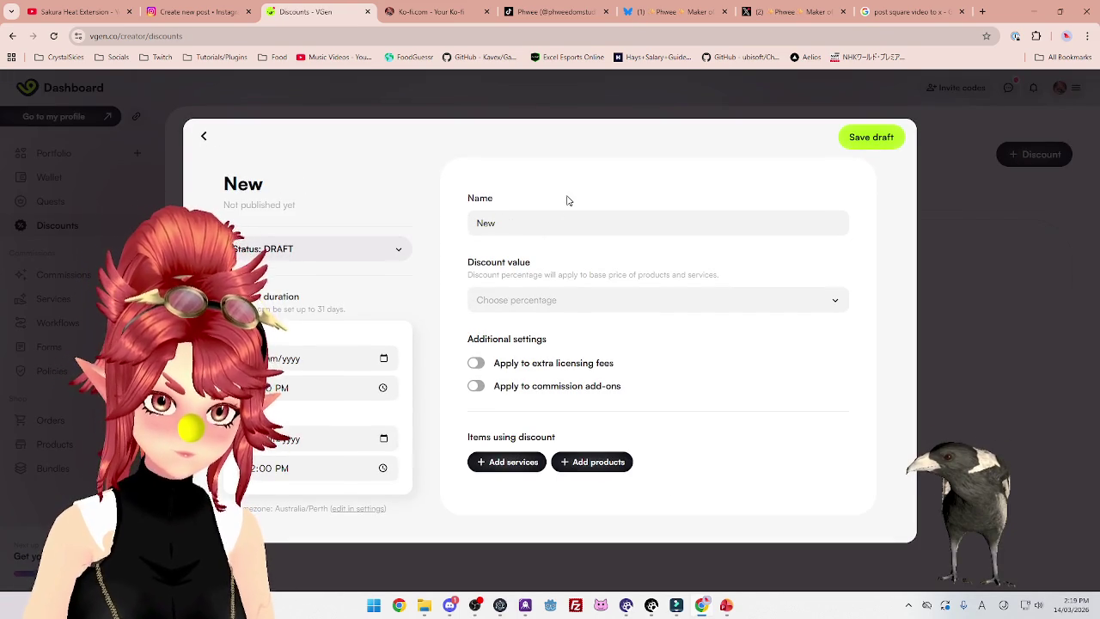
key(BackSpace)
key(BackSpace)
key(BackSpace)
text(Spring)
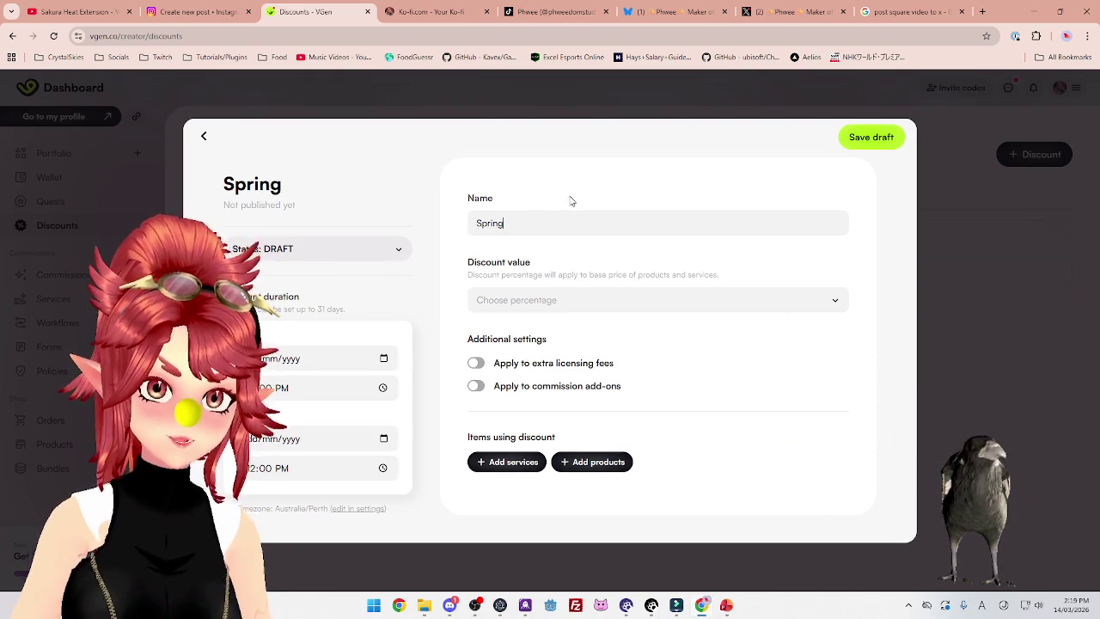
key(ctrl+a)
text(Launch)
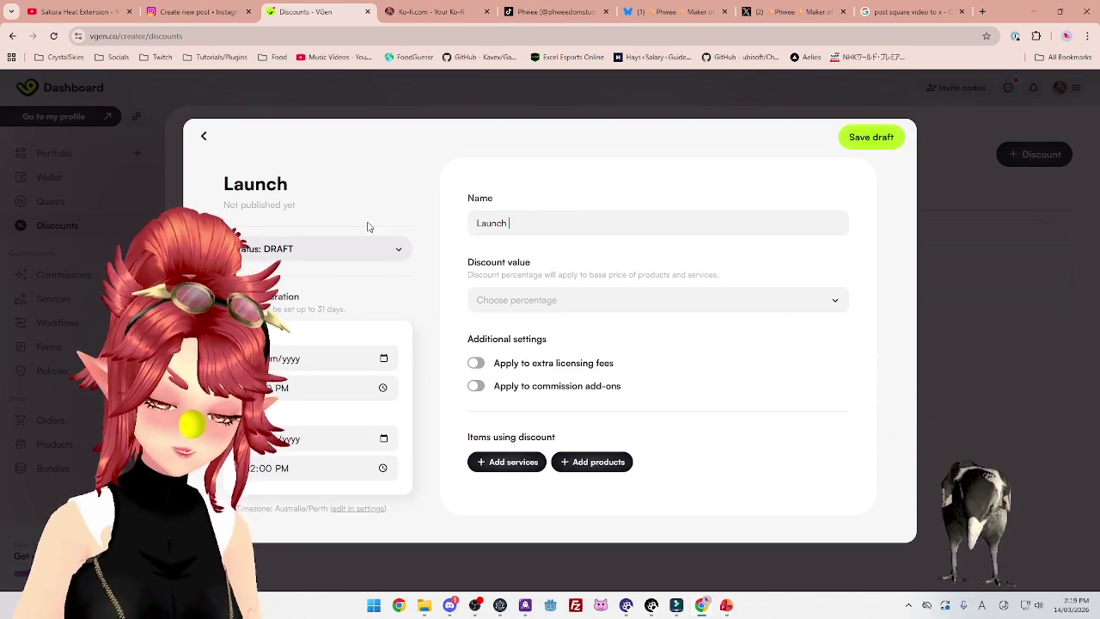
key(BackSpace)
key(BackSpace)
key(BackSpace)
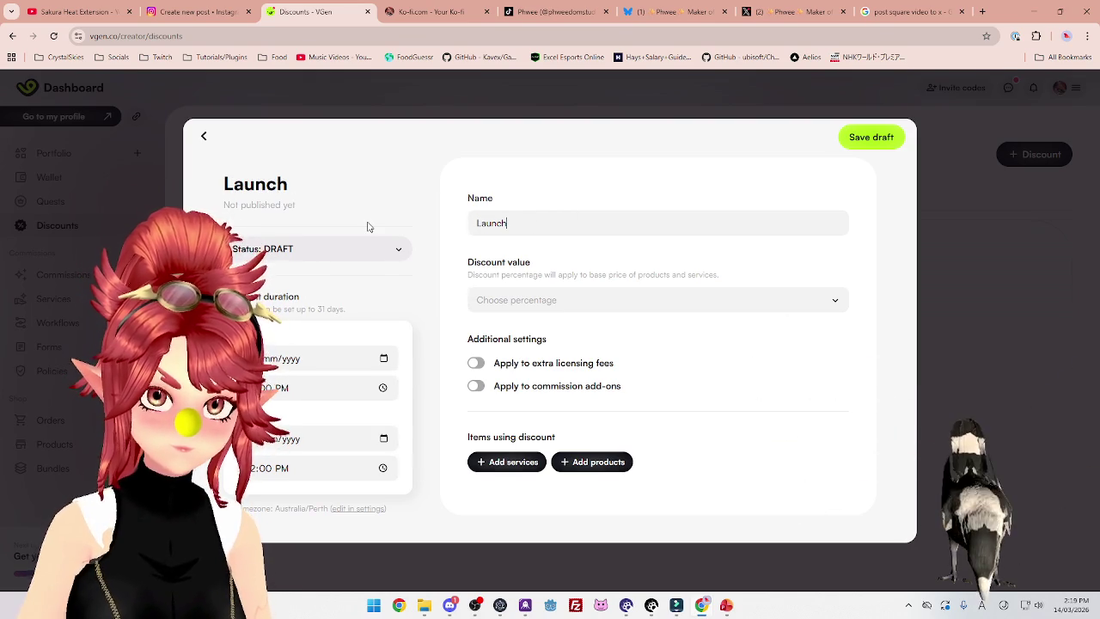
text(New Product)
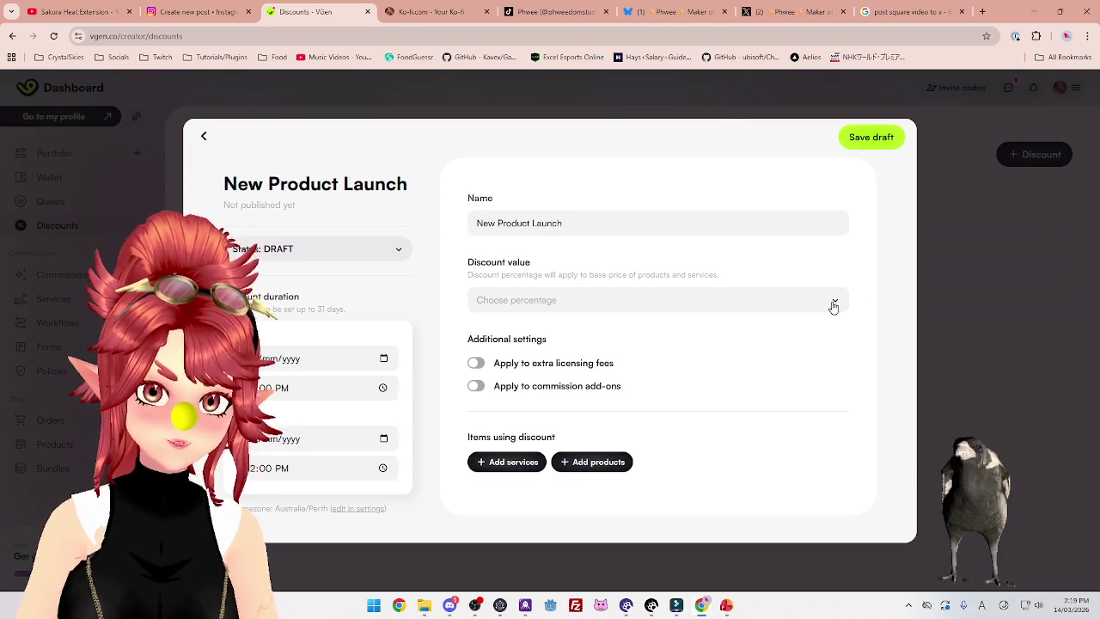
click(833, 307)
click(559, 477)
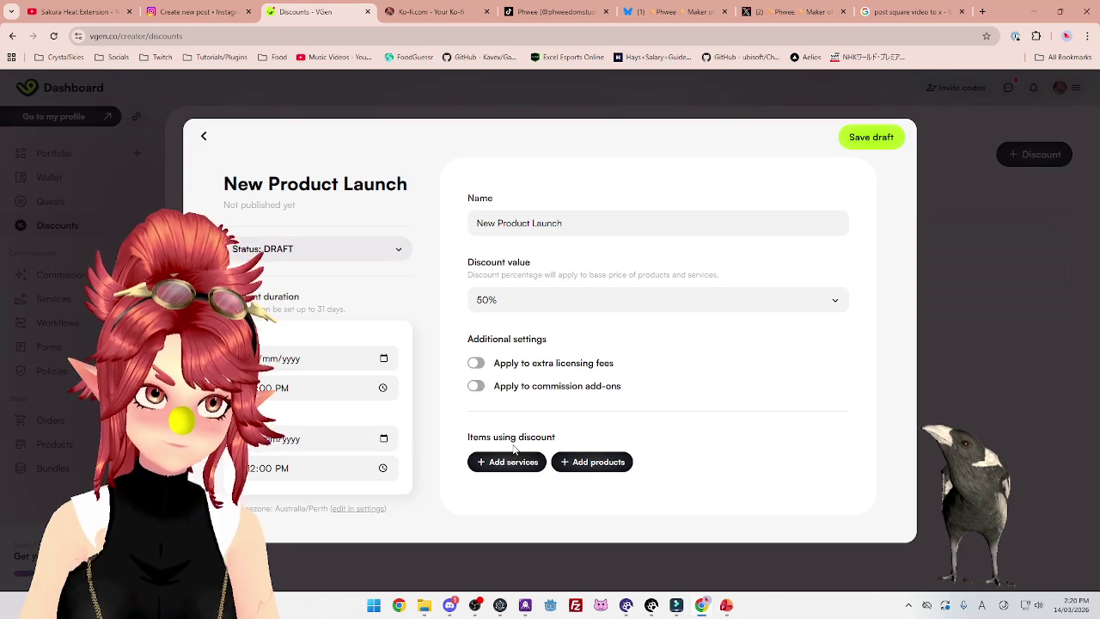
Add the Chat Sakura Blossom Spawner for Warudo product to the discount and save it
click(606, 469)
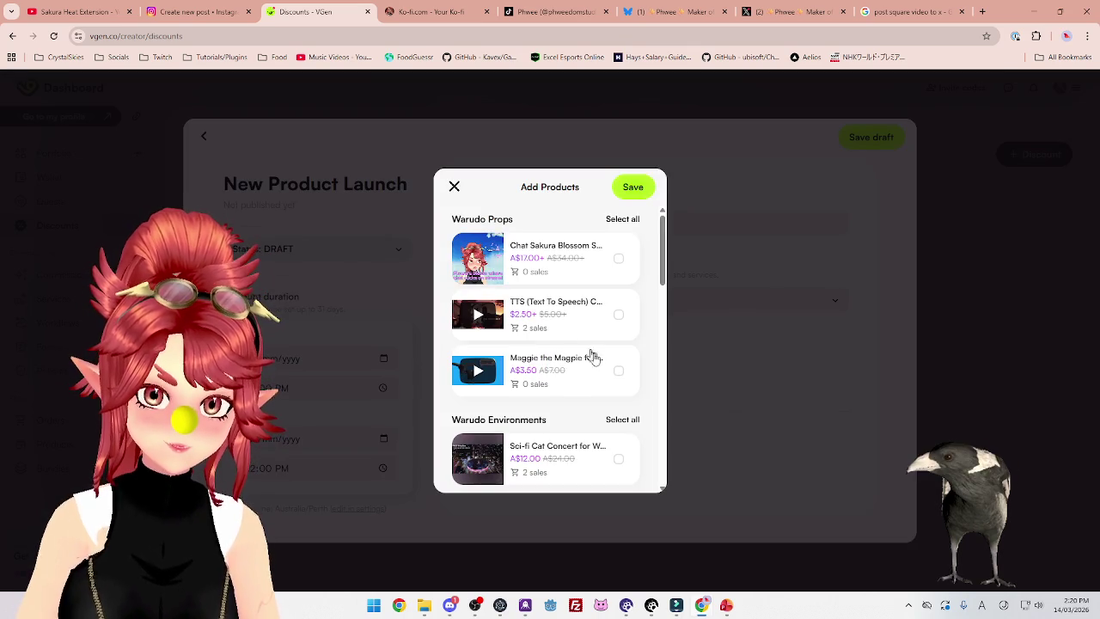
click(628, 260)
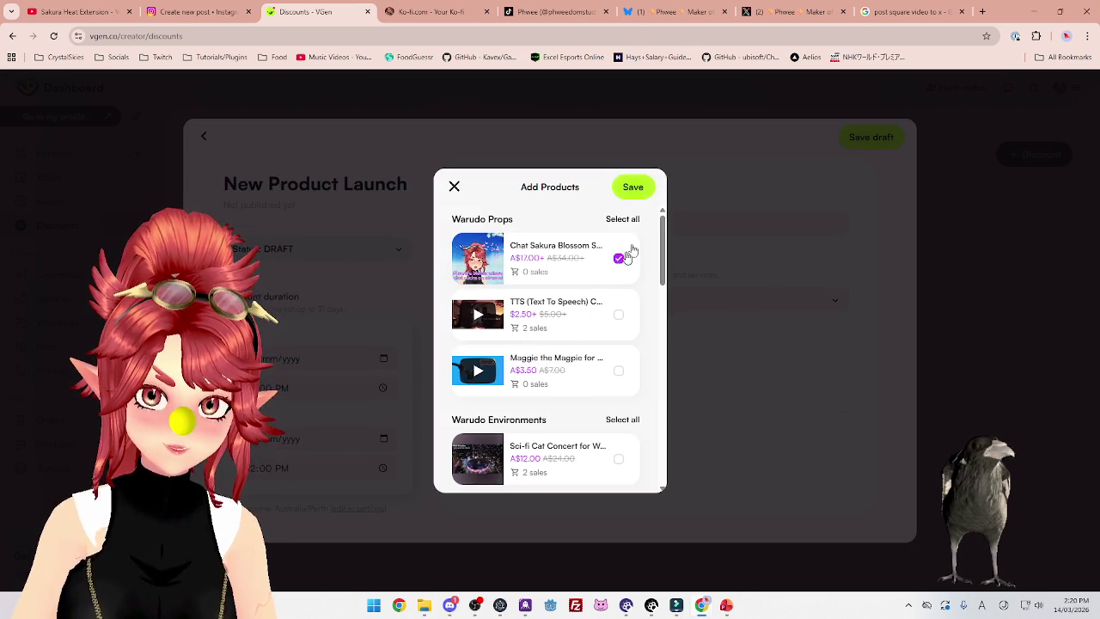
click(634, 188)
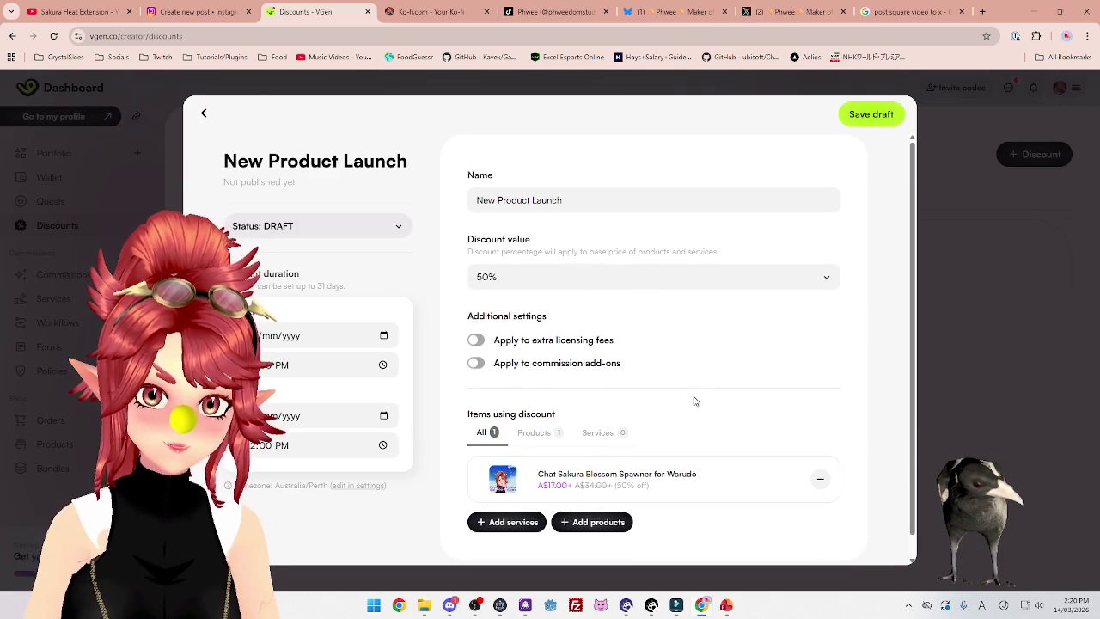
Set the discount to run from today, 14/03/2026, until 17 March
click(382, 342)
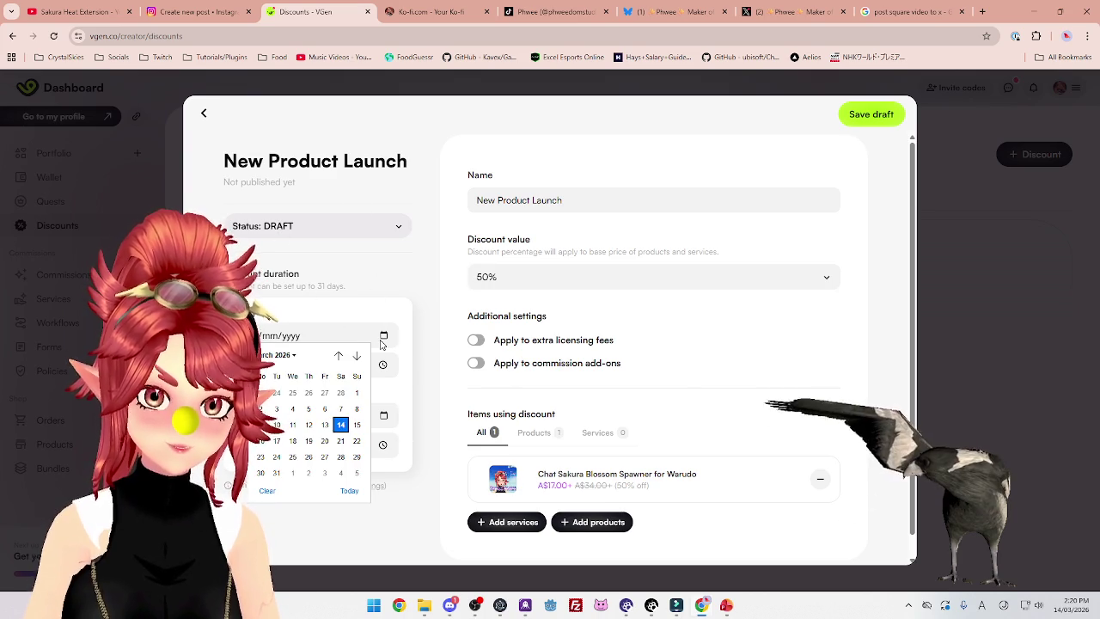
key(Return)
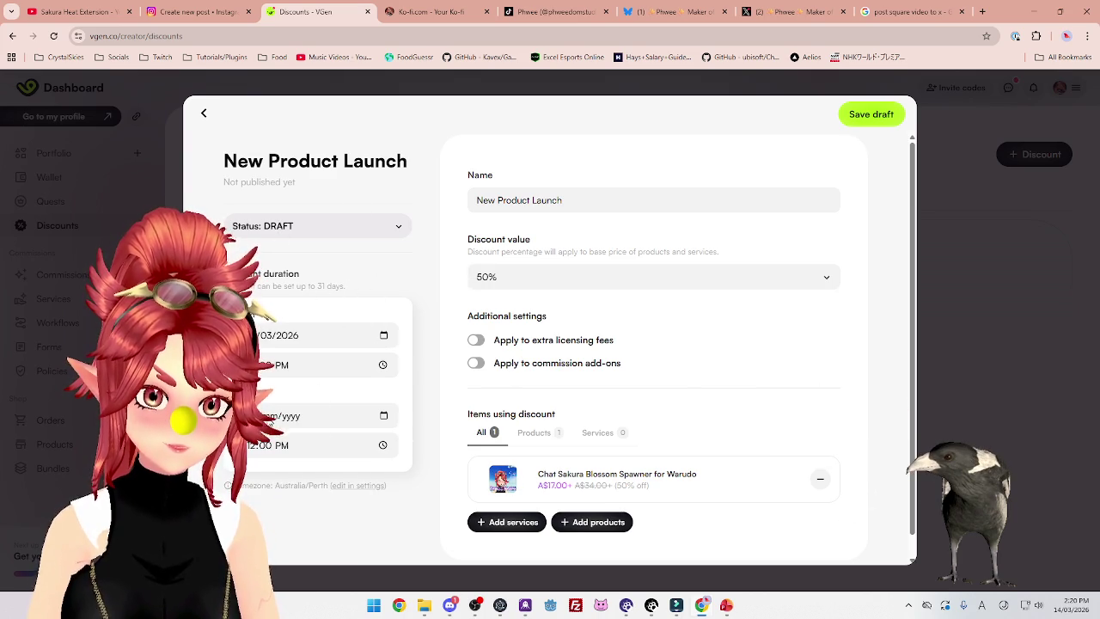
click(383, 417)
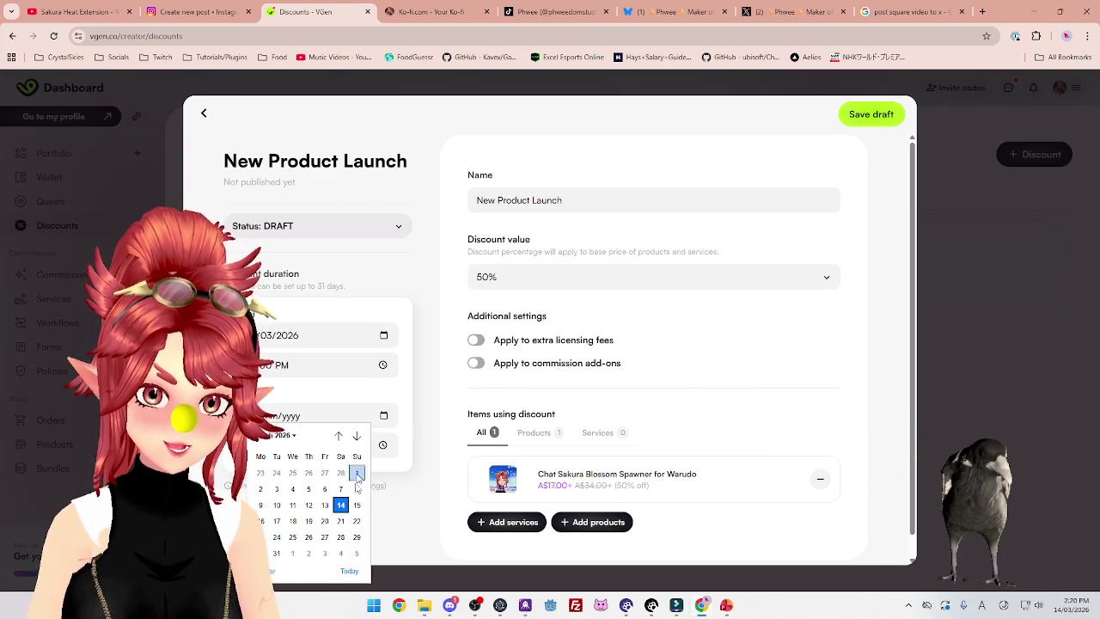
click(276, 522)
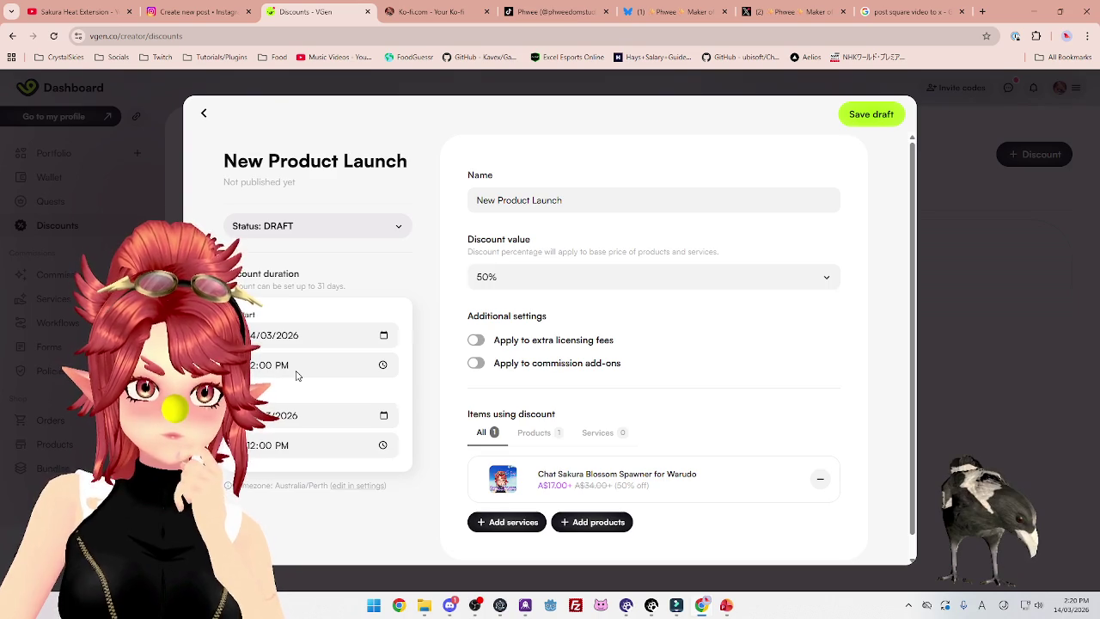
click(297, 376)
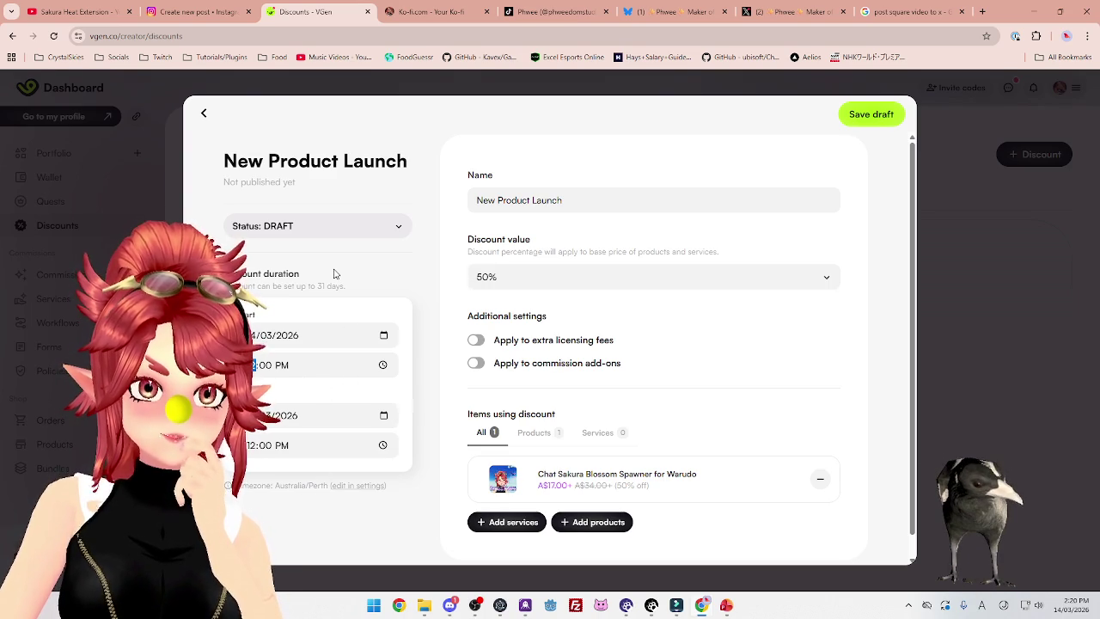
click(361, 221)
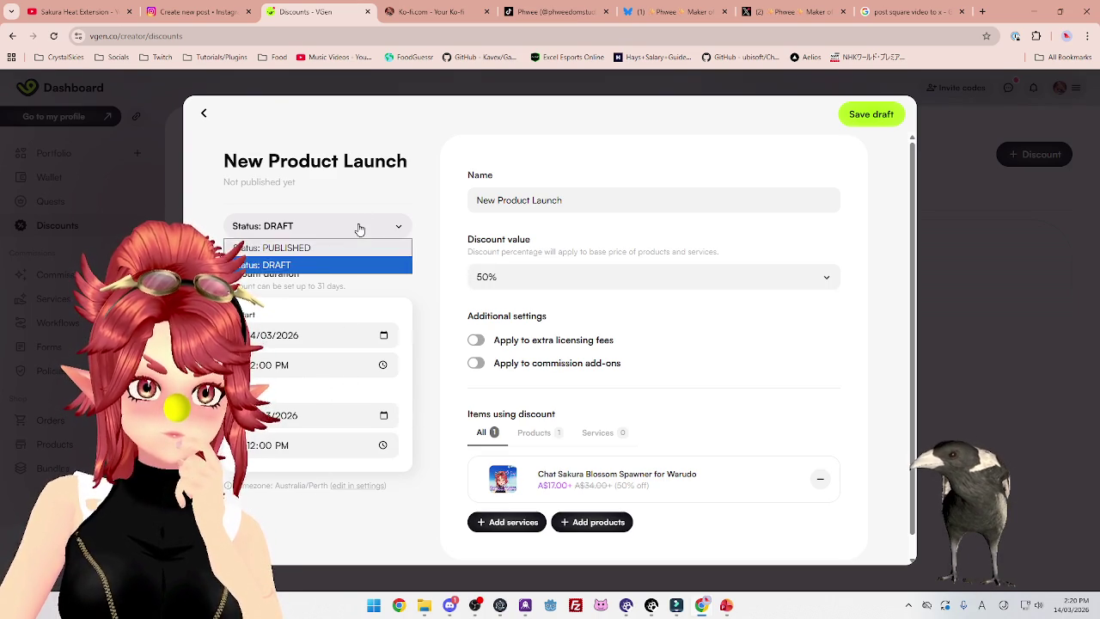
Set the discount status to PUBLISHED and confirm publishing it
click(349, 246)
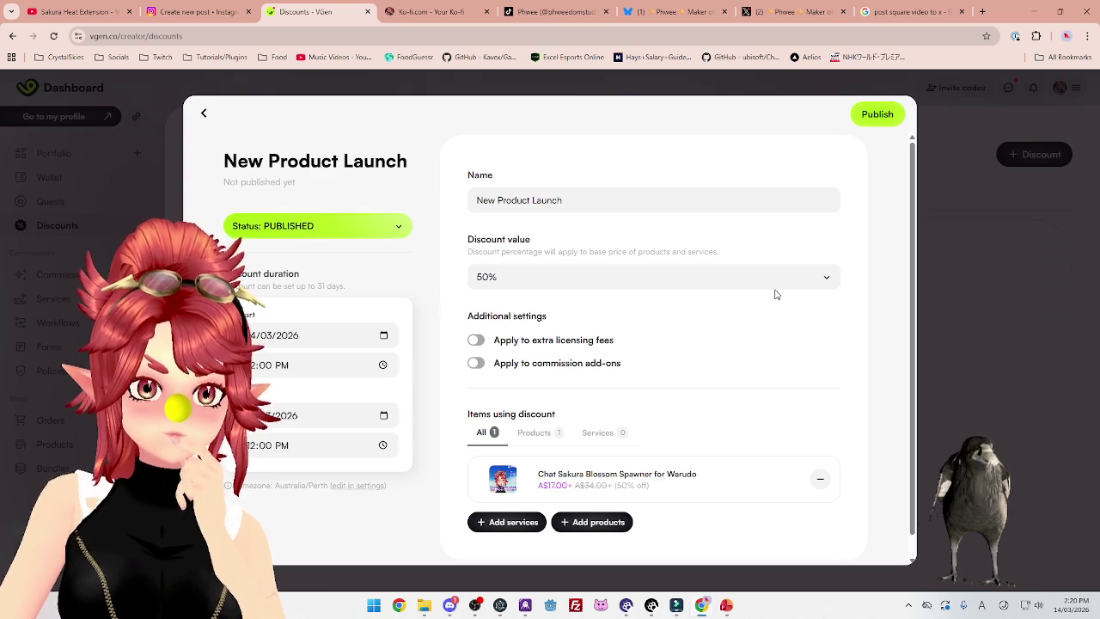
click(876, 119)
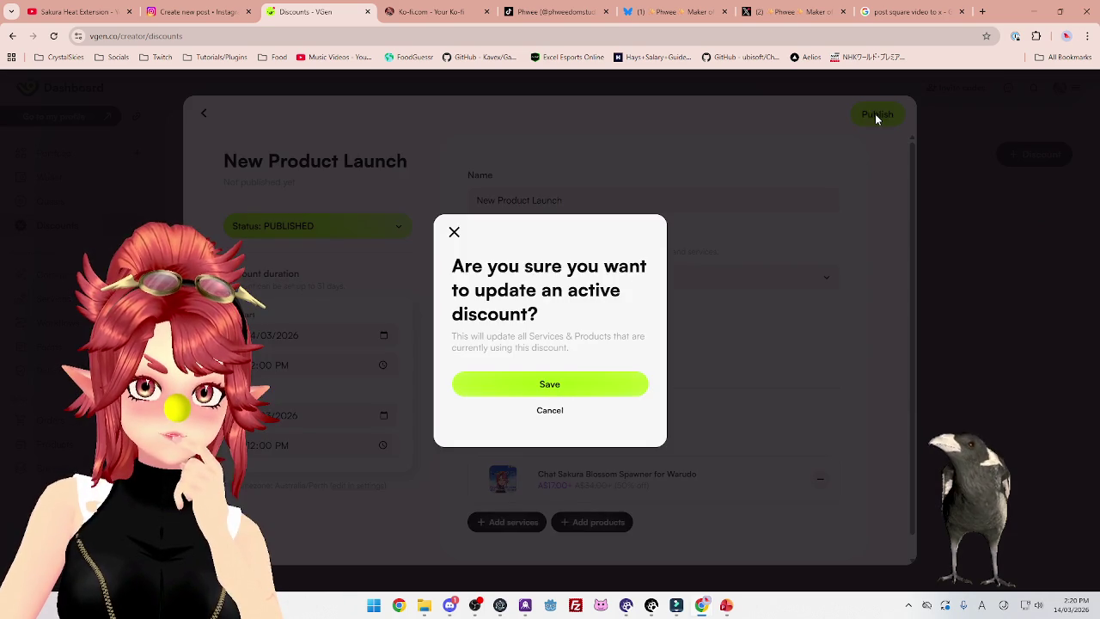
click(577, 397)
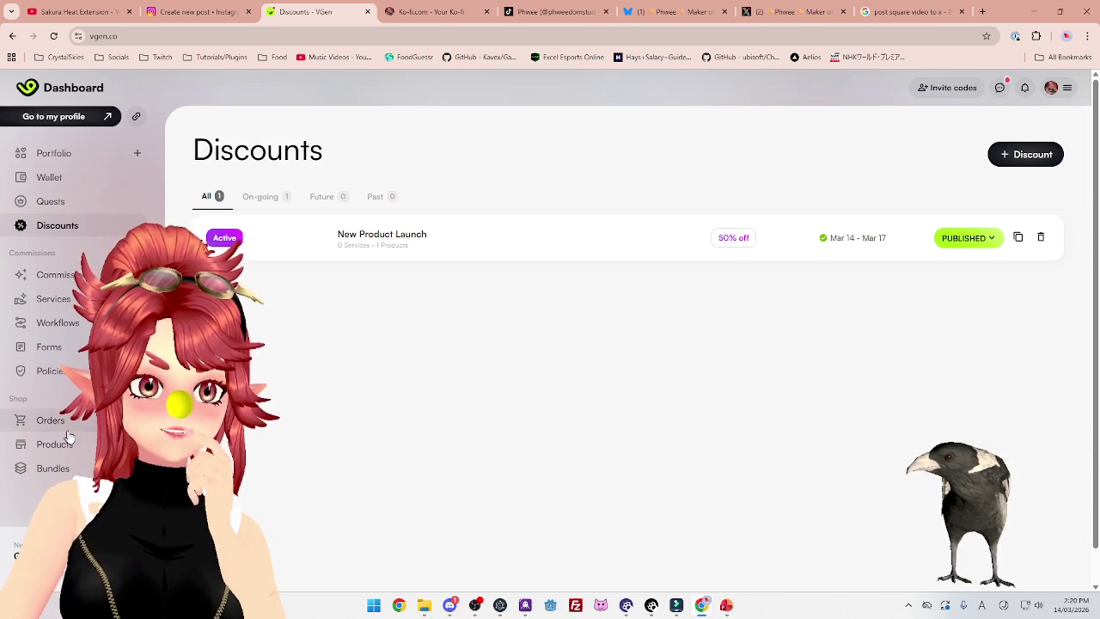
Check your VGen profile's Shop shows the Sakura spawner at A$17.00, 50% off
click(35, 90)
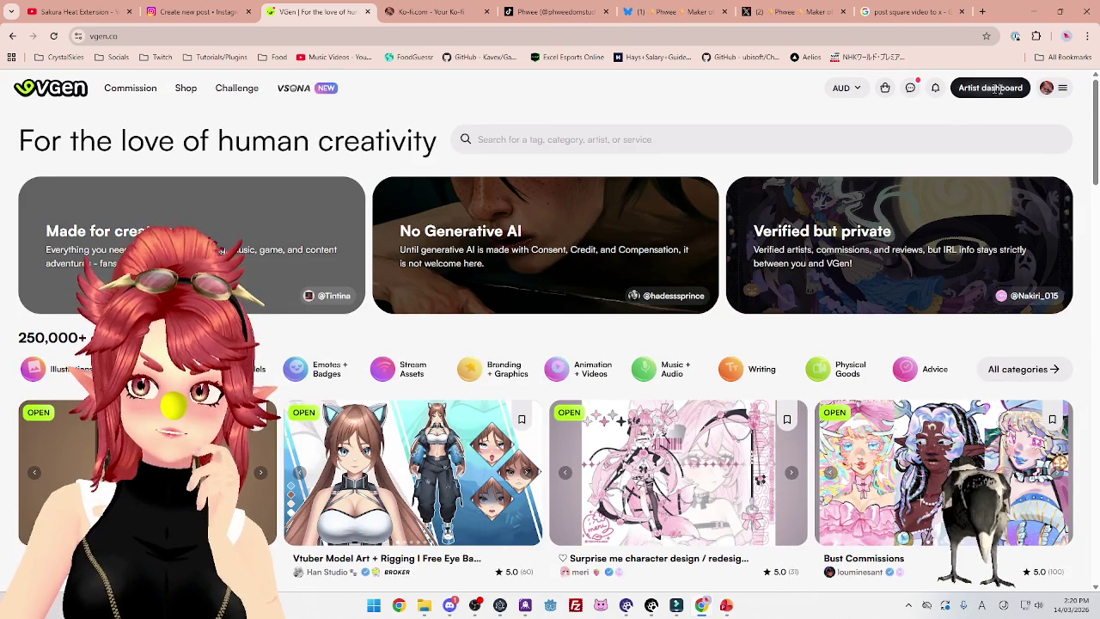
click(1049, 88)
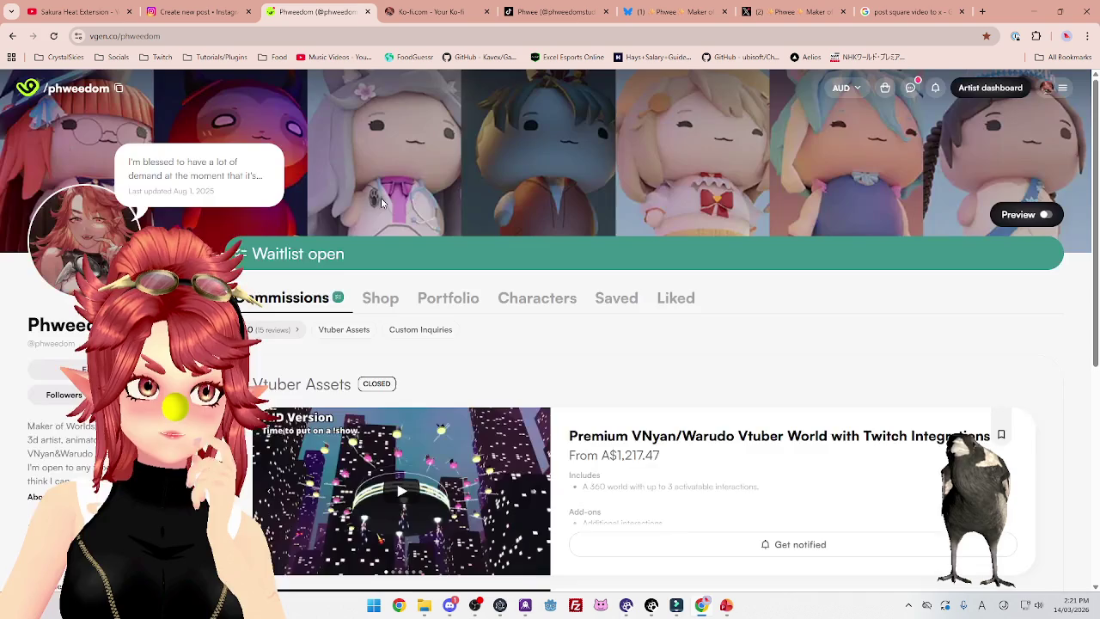
click(413, 301)
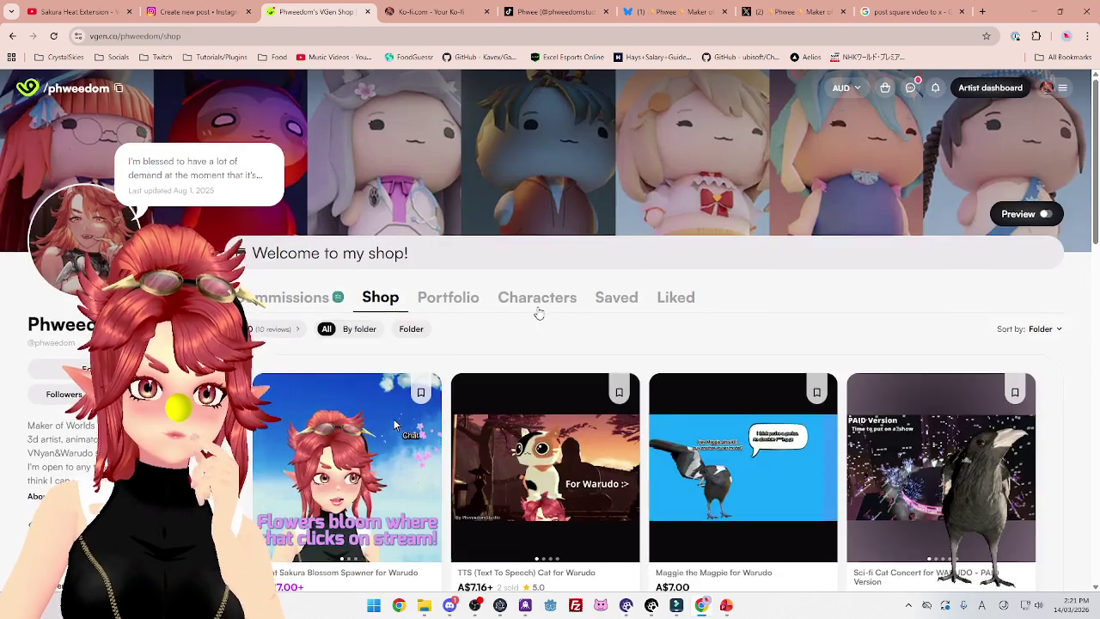
scroll(524, 387, down, 3)
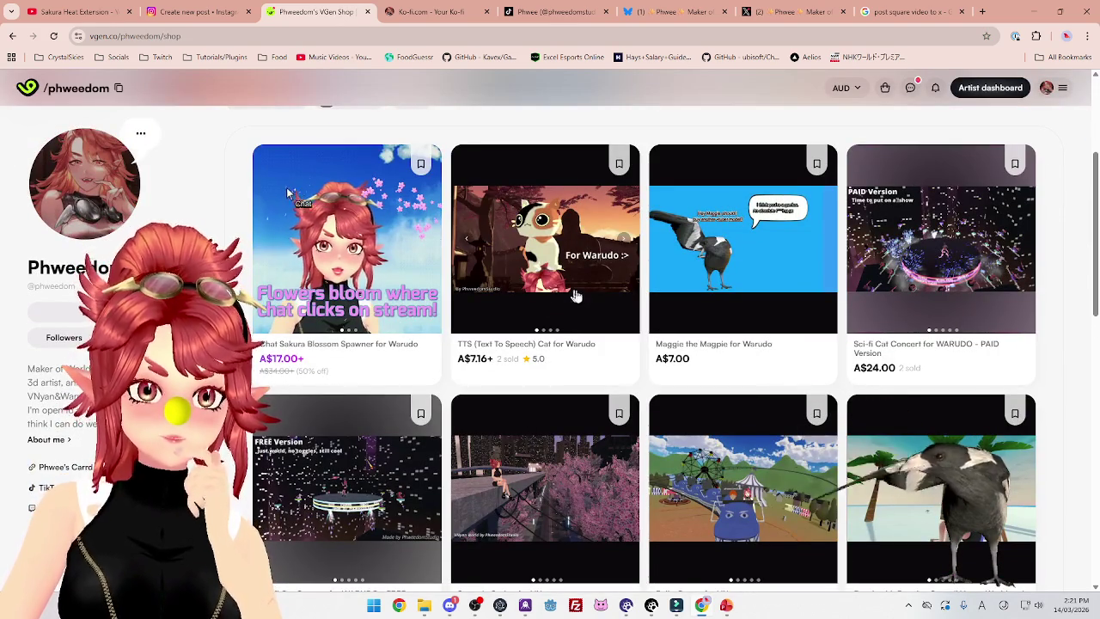
scroll(576, 274, up, 2)
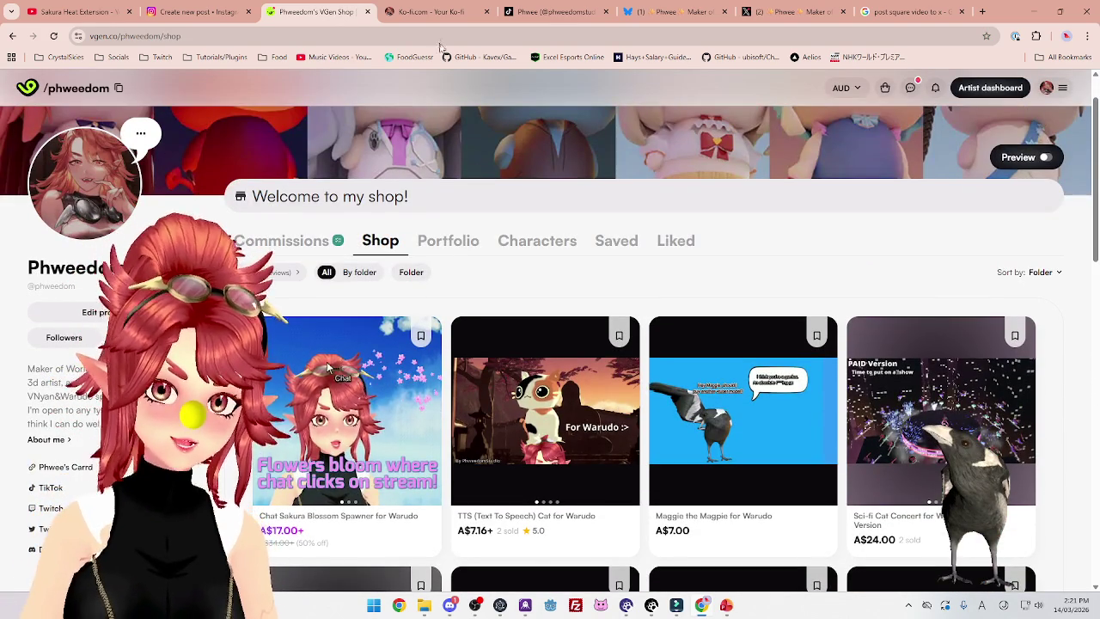
click(430, 11)
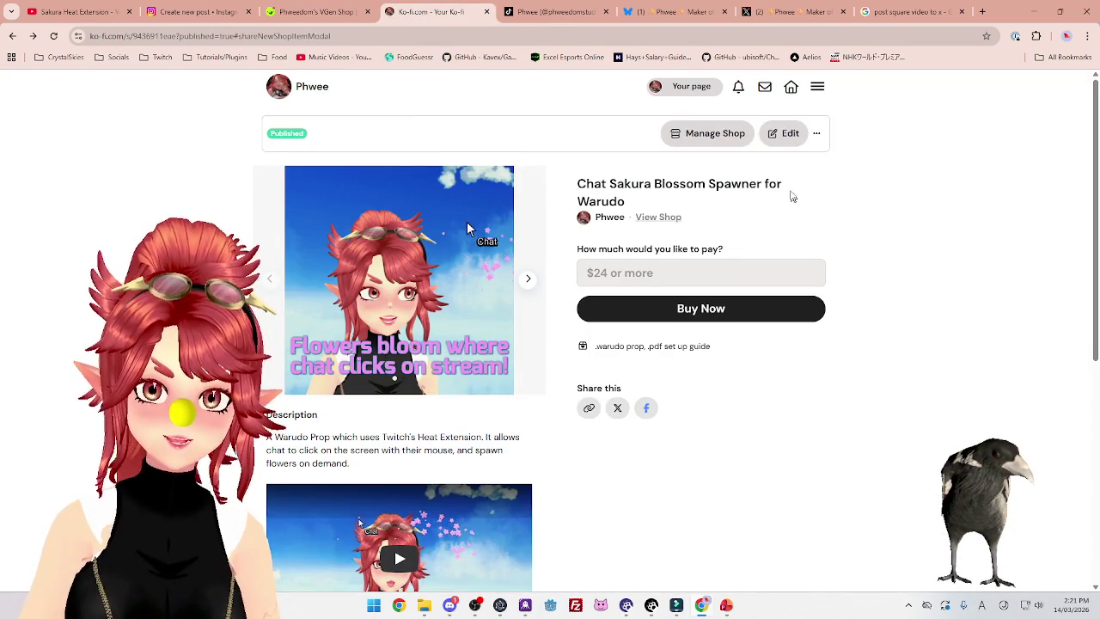
Open the Ko-fi editor for the Chat Sakura Blossom Spawner and select its $24 minimum price
click(778, 137)
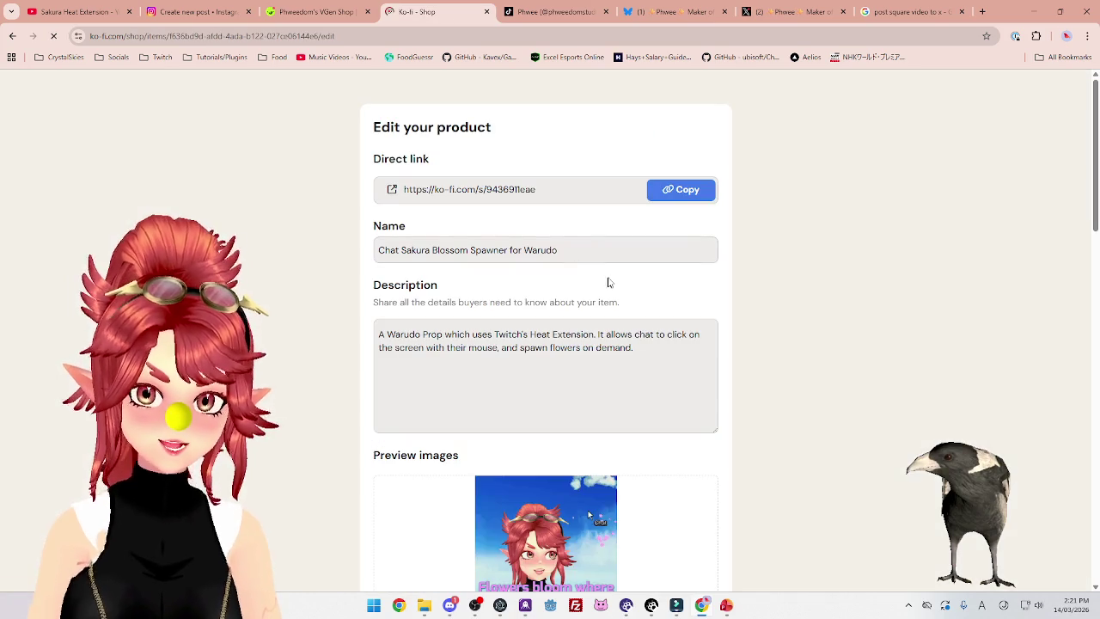
scroll(653, 368, down, 3)
scroll(652, 368, down, 7)
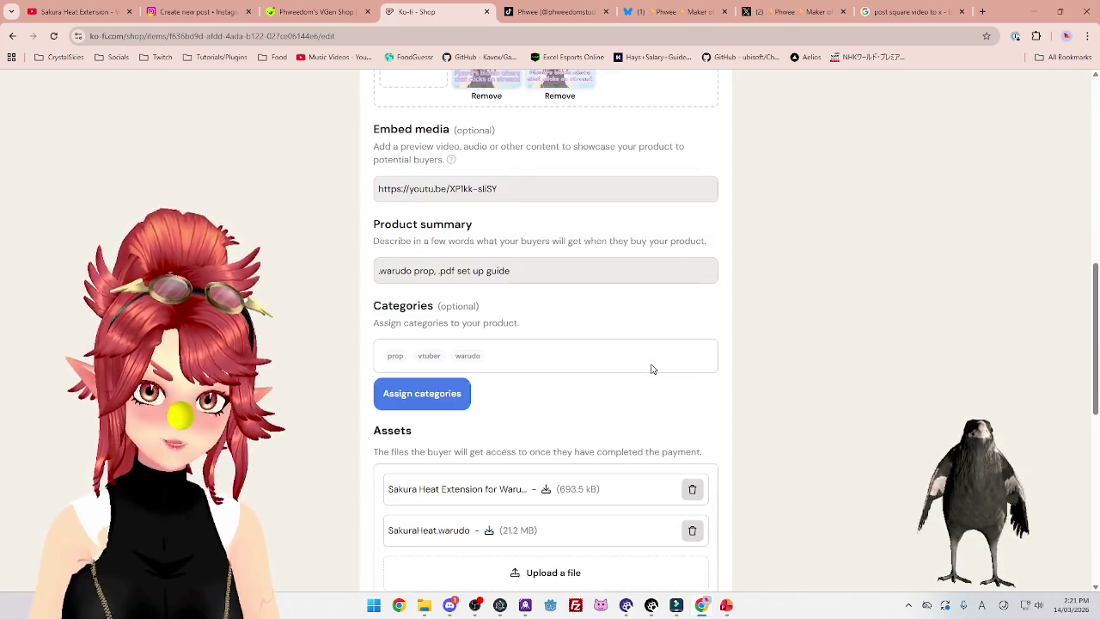
scroll(652, 370, down, 3)
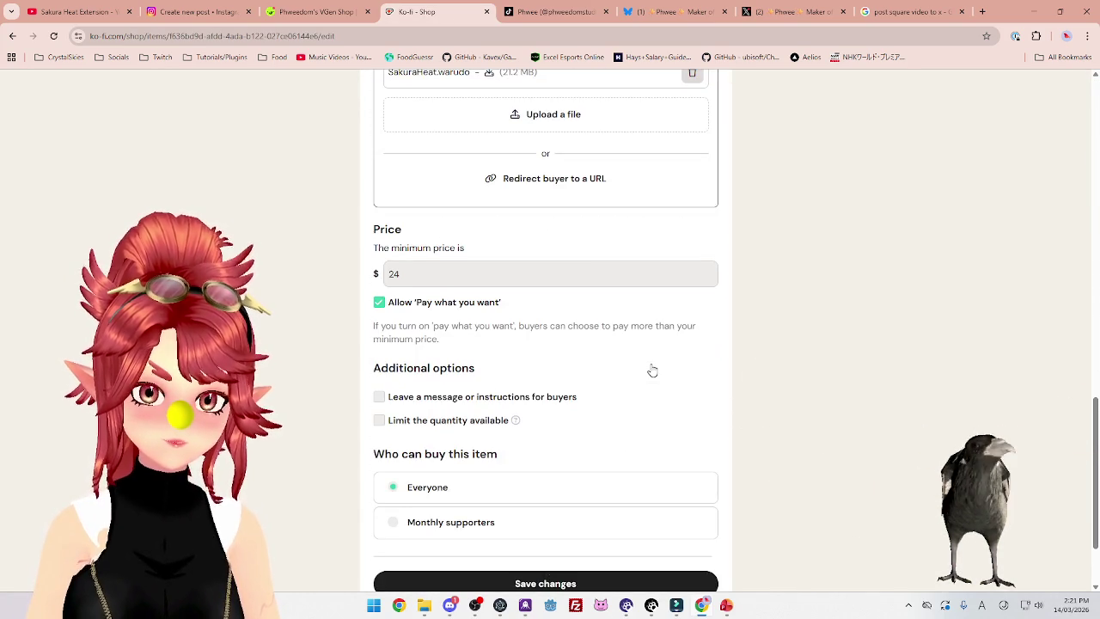
scroll(652, 369, down, 2)
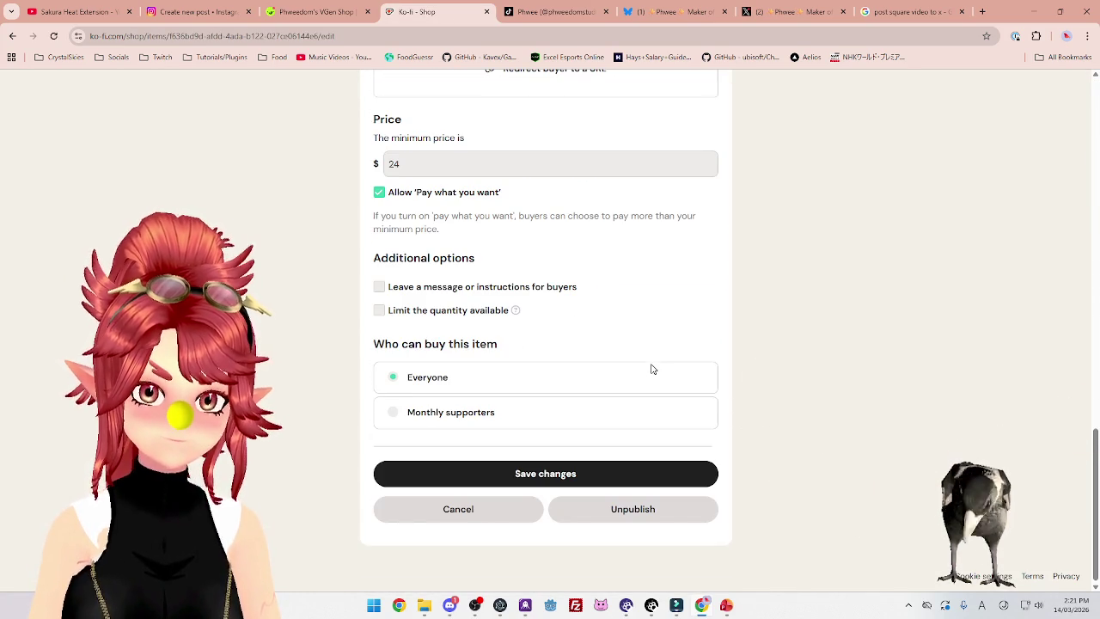
scroll(653, 370, up, 10)
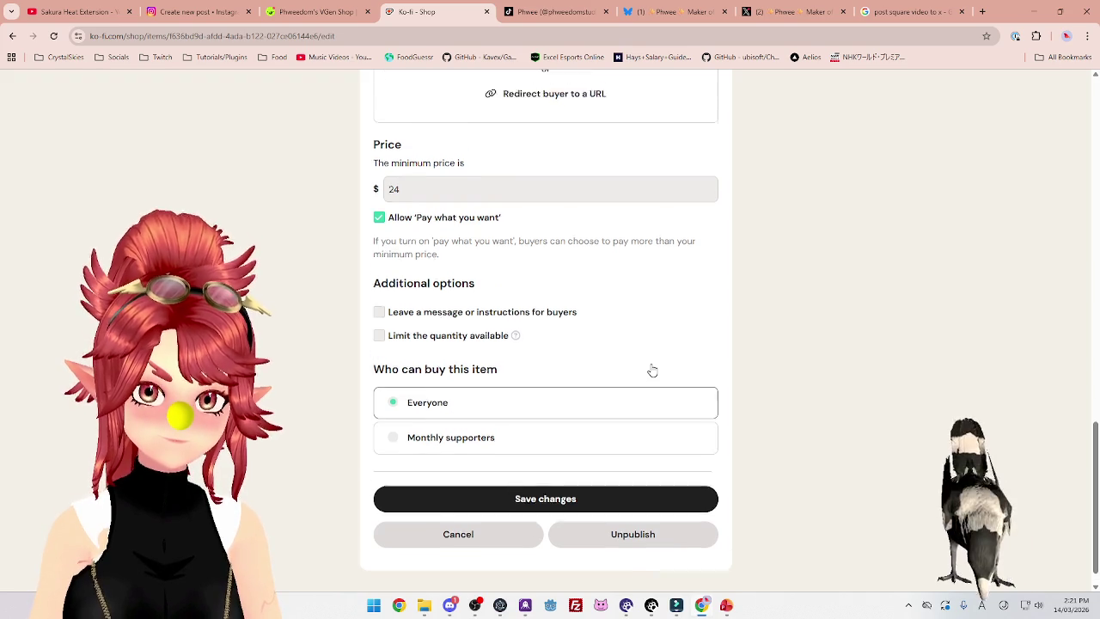
click(301, 21)
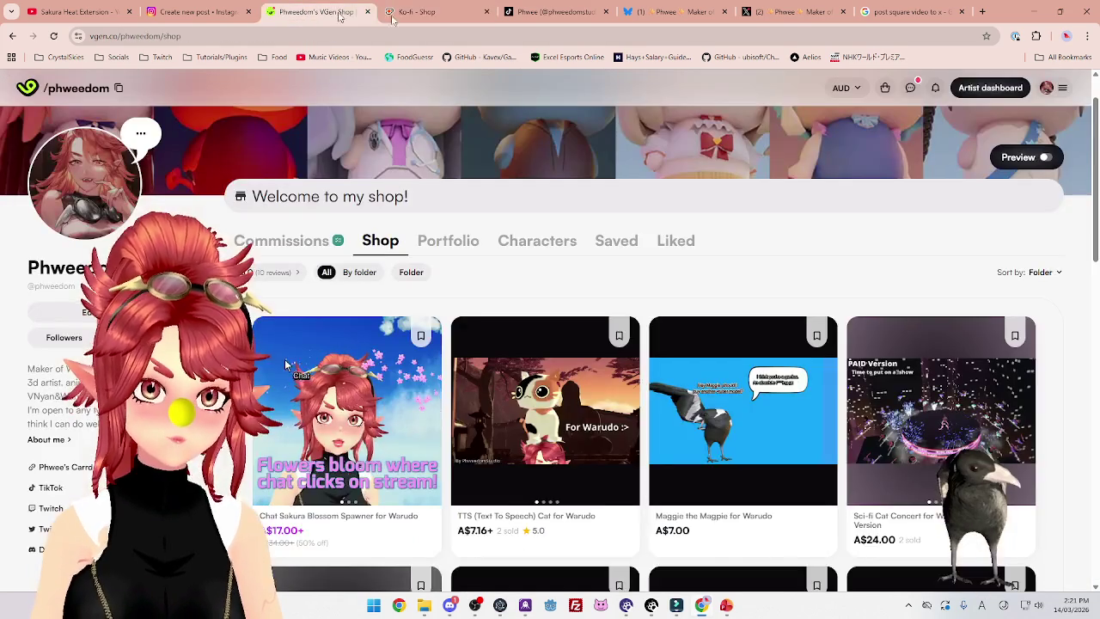
click(424, 19)
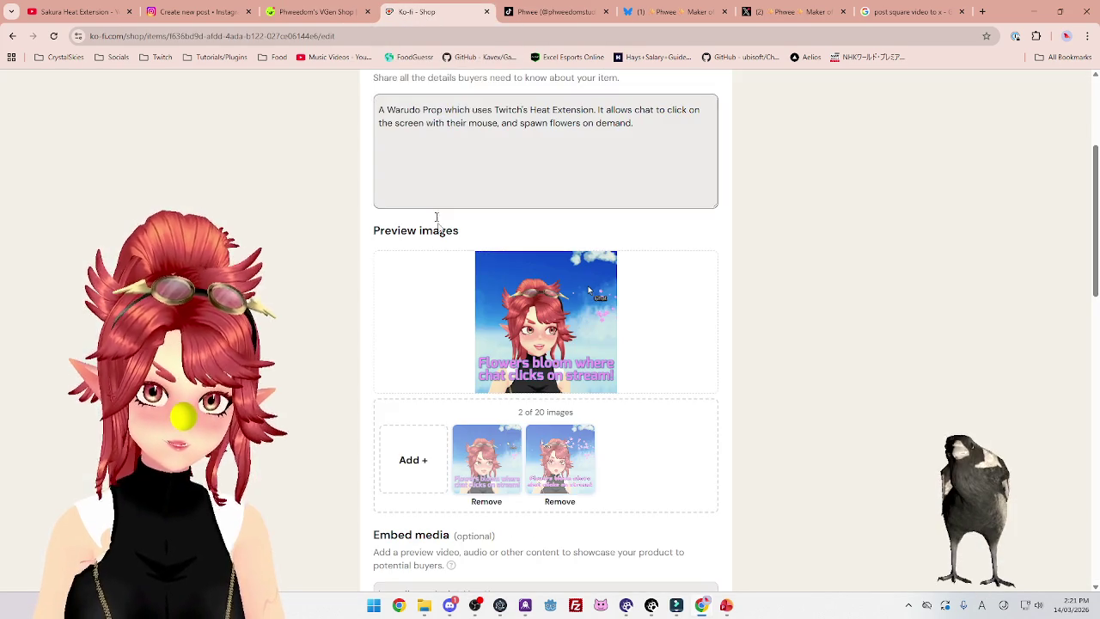
scroll(530, 301, up, 4)
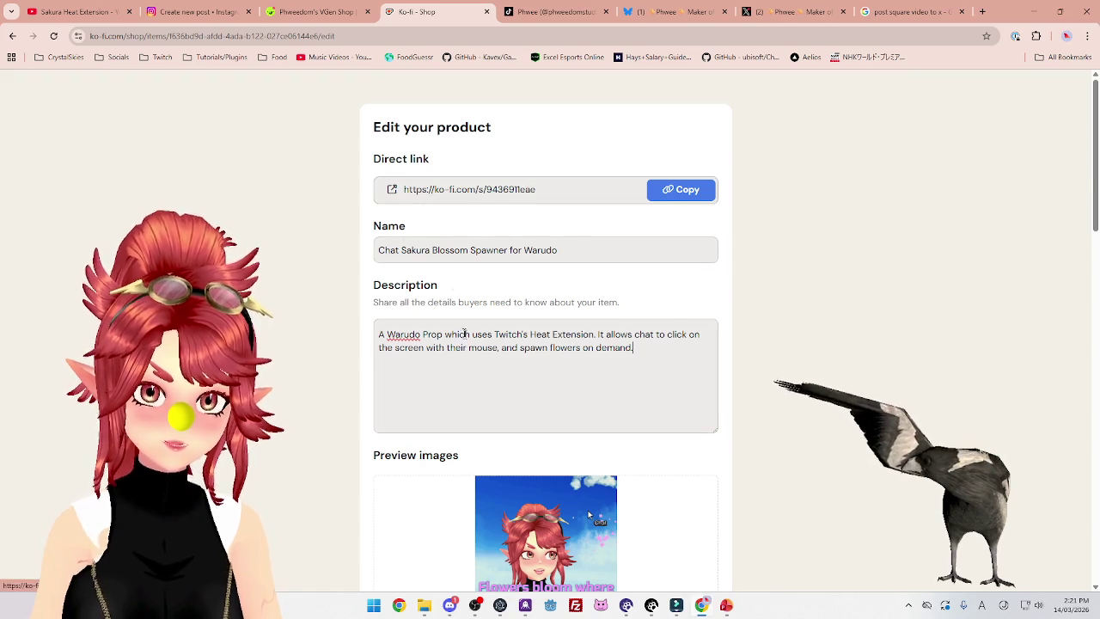
scroll(516, 344, down, 8)
scroll(449, 378, down, 3)
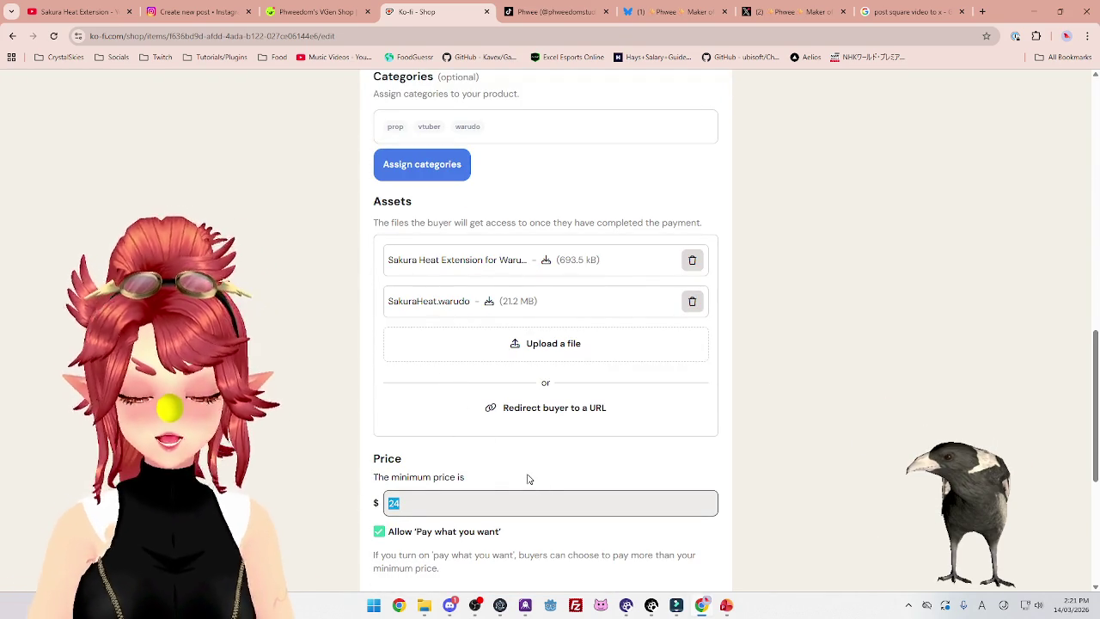
key(BackSpace)
key(BackSpace)
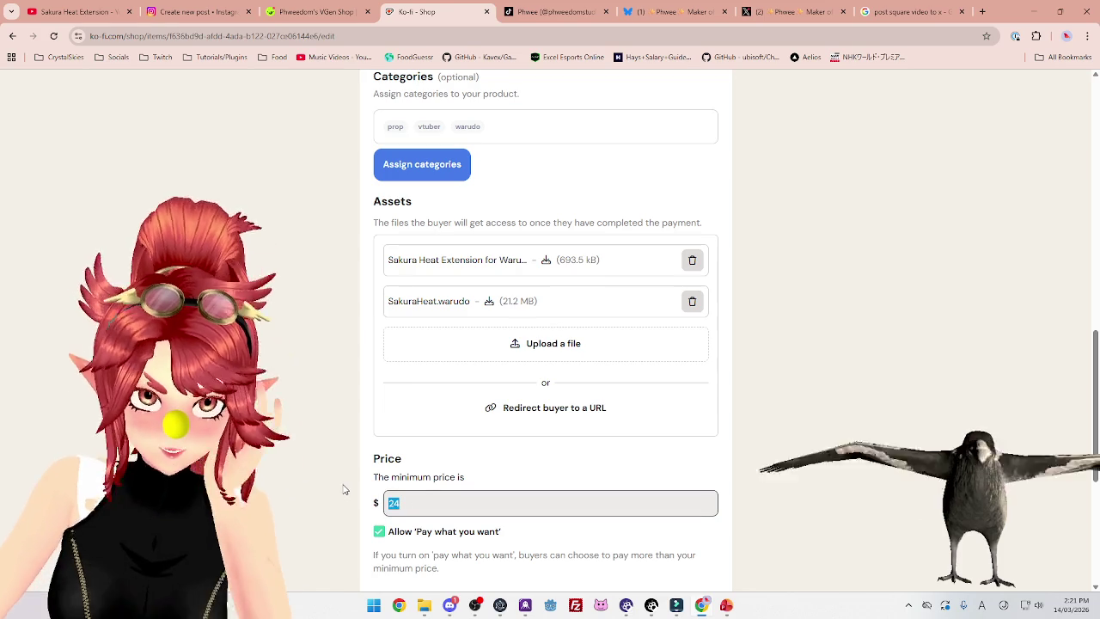
Lower the minimum price to 12 and add the launch-offer note to the description
text(12)
scroll(337, 378, up, 9)
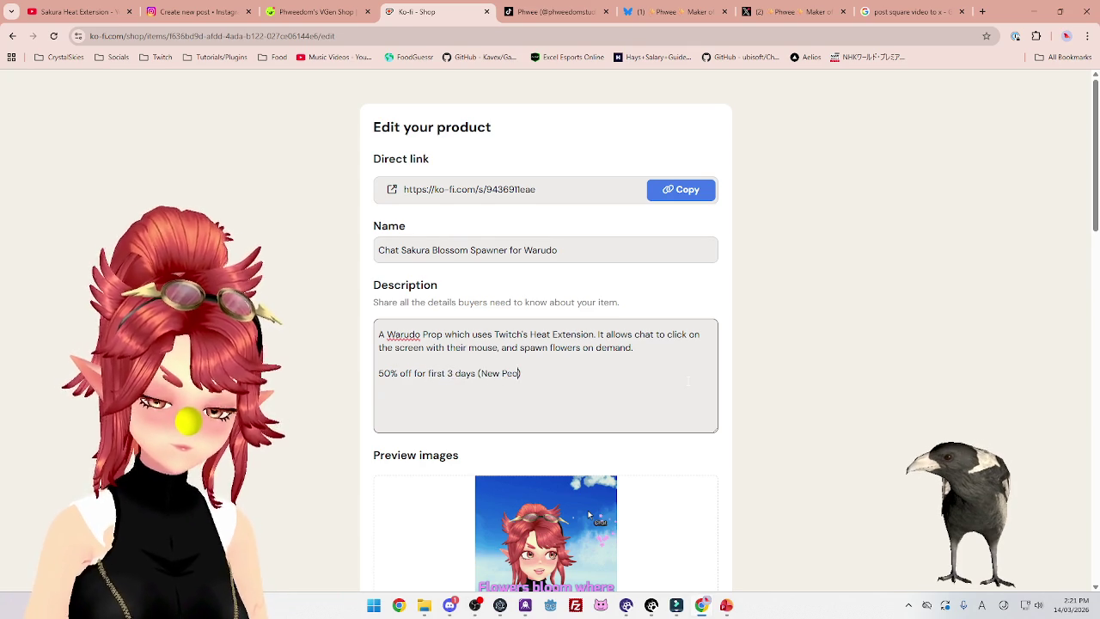
text(duct Launch Special!)
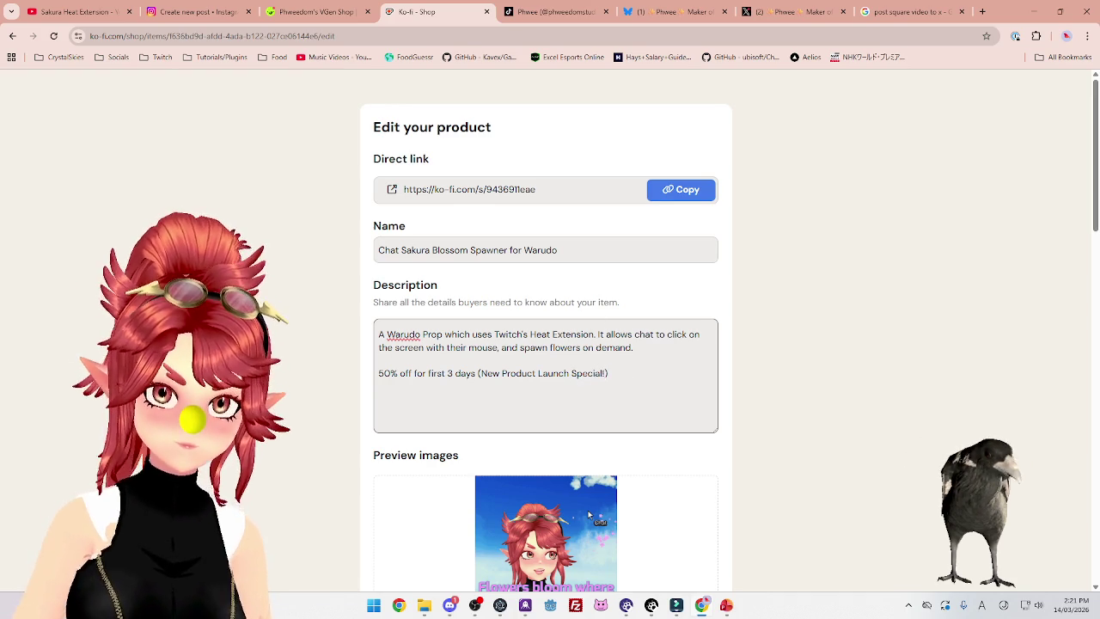
Save the updated Chat Sakura Blossom Spawner product
scroll(622, 383, down, 10)
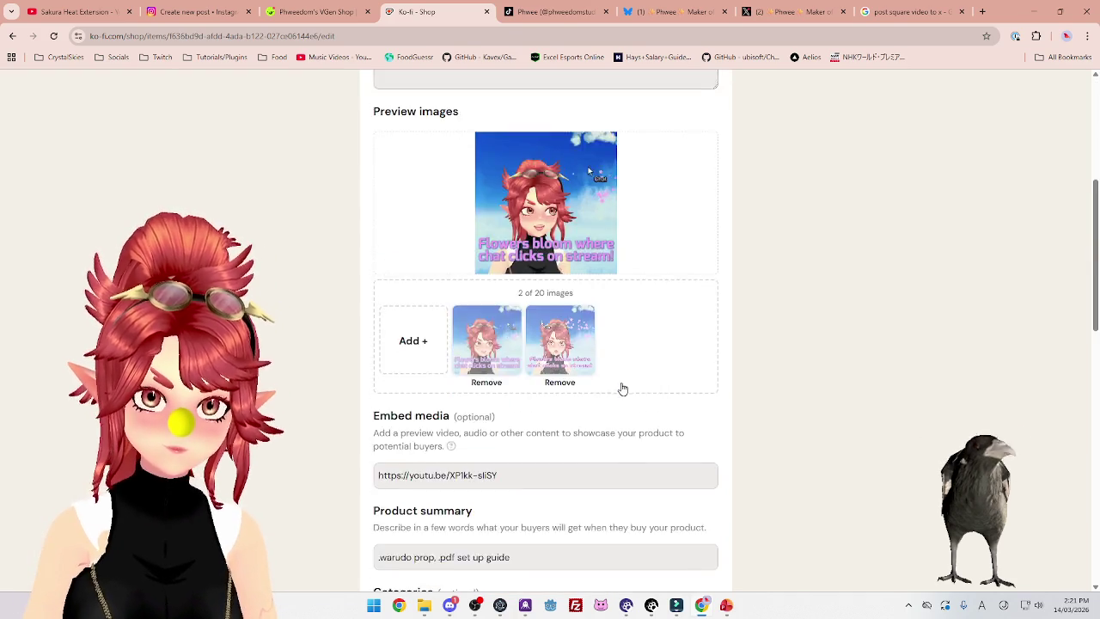
scroll(621, 387, down, 5)
scroll(616, 388, up, 15)
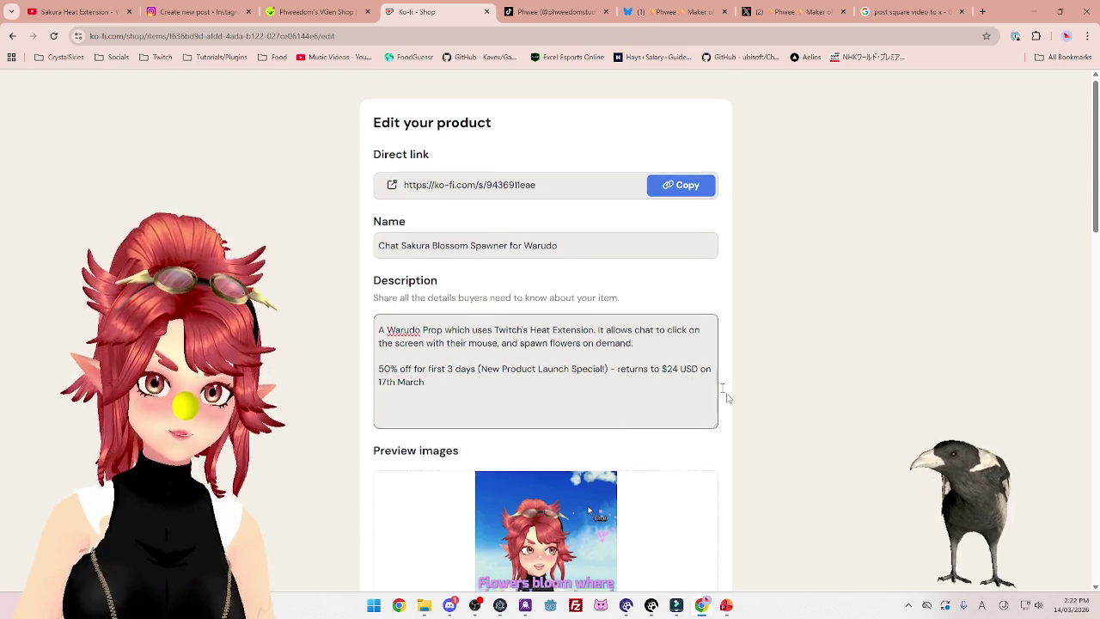
scroll(731, 430, down, 15)
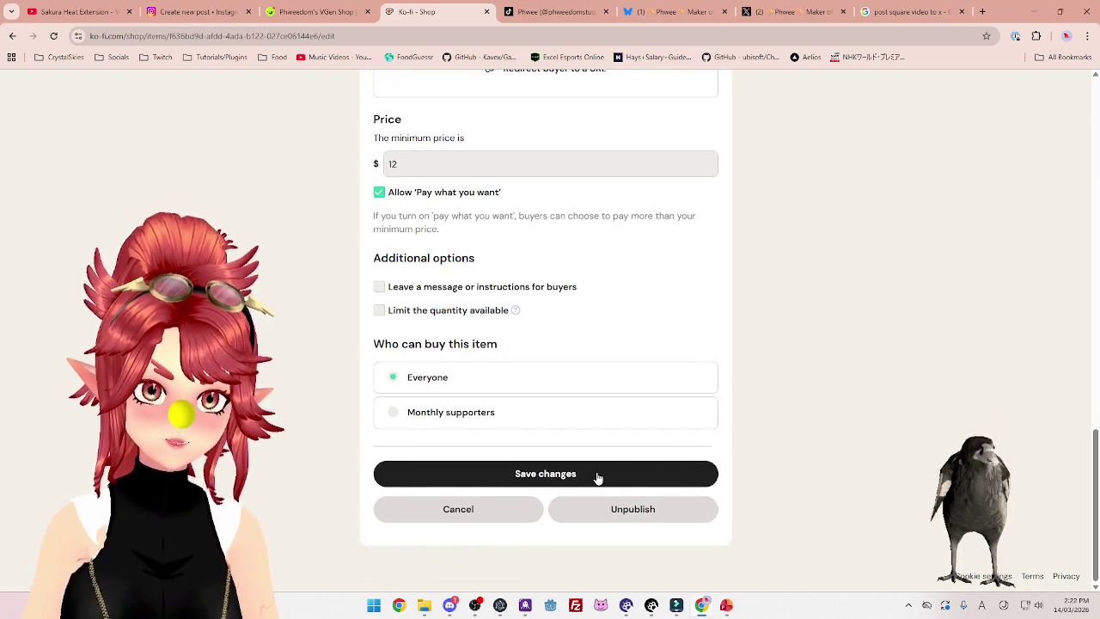
click(595, 477)
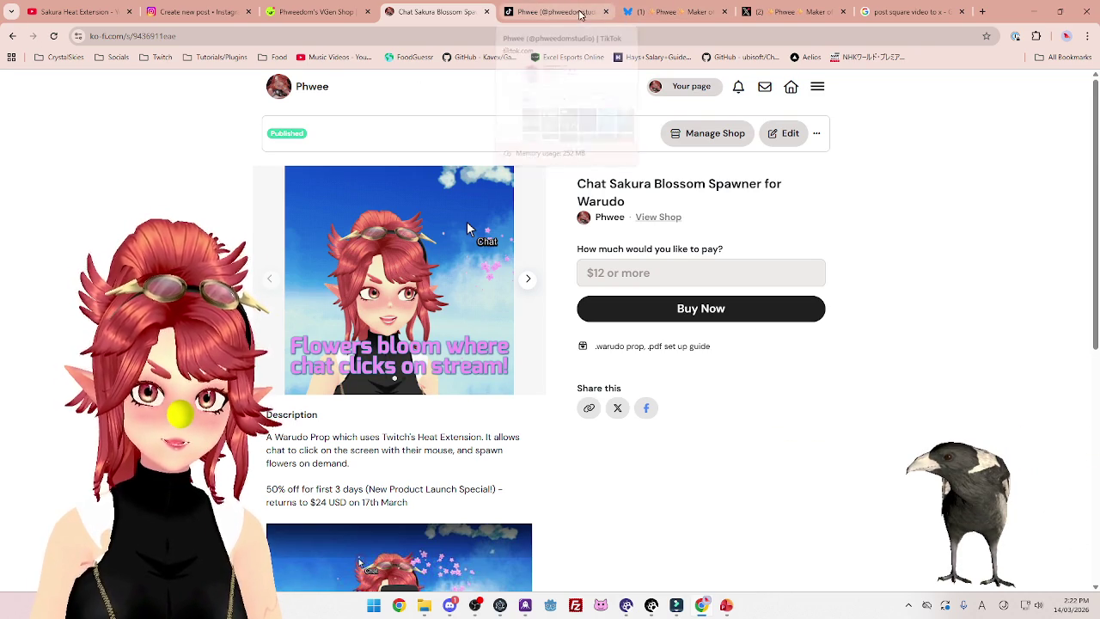
click(609, 19)
Start a 'Repost' requirement line under the Bluesky giveaway description and bring up the emoji picker
click(659, 19)
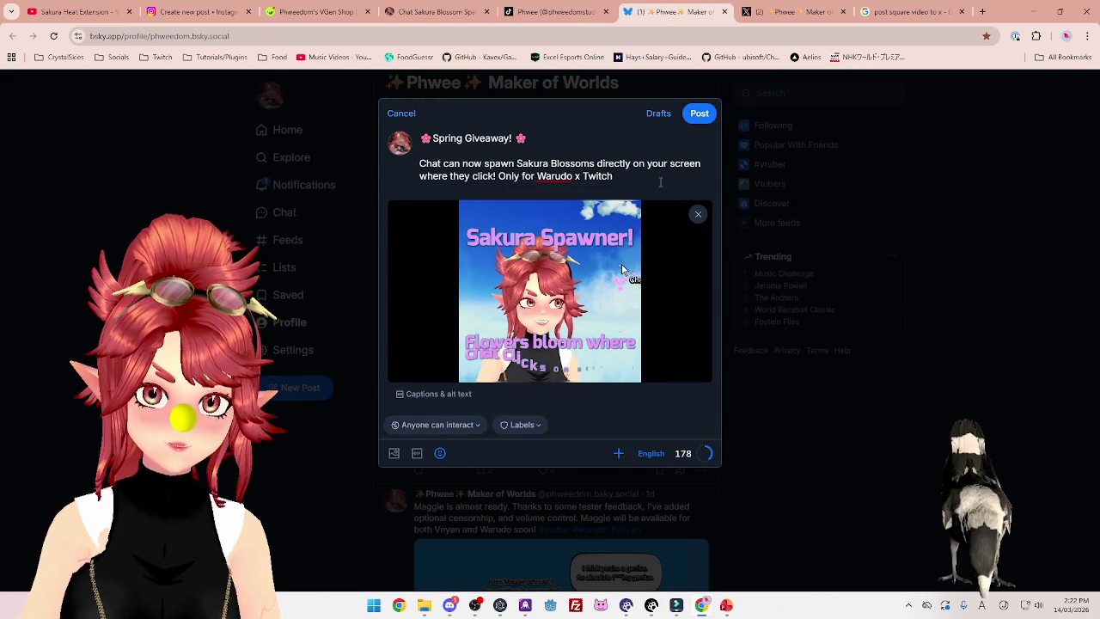
key(Return)
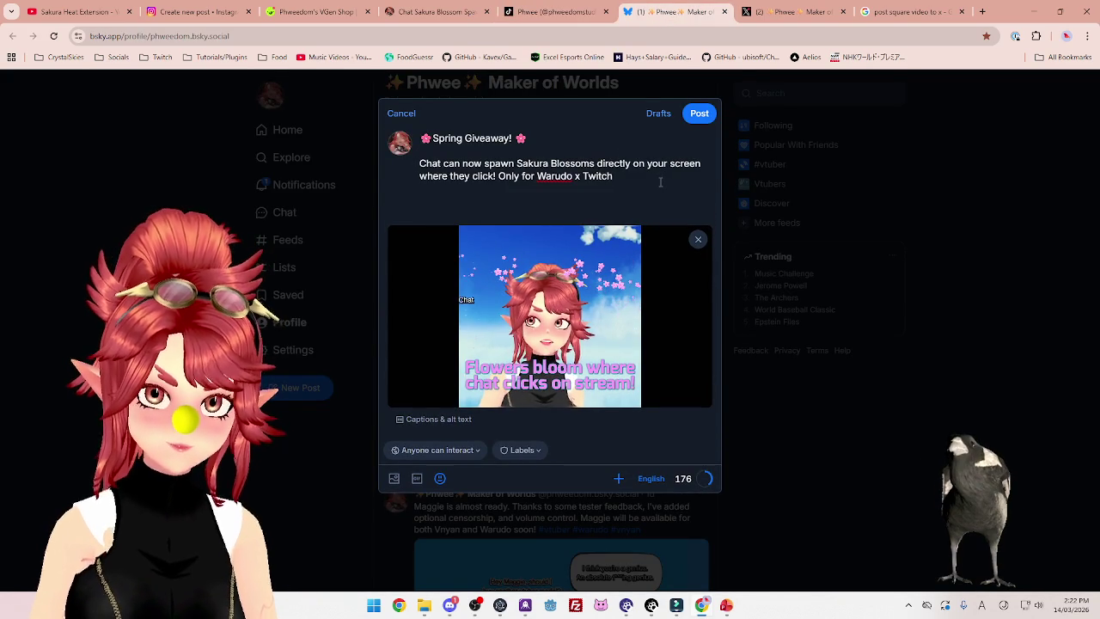
text(Givingaway to)
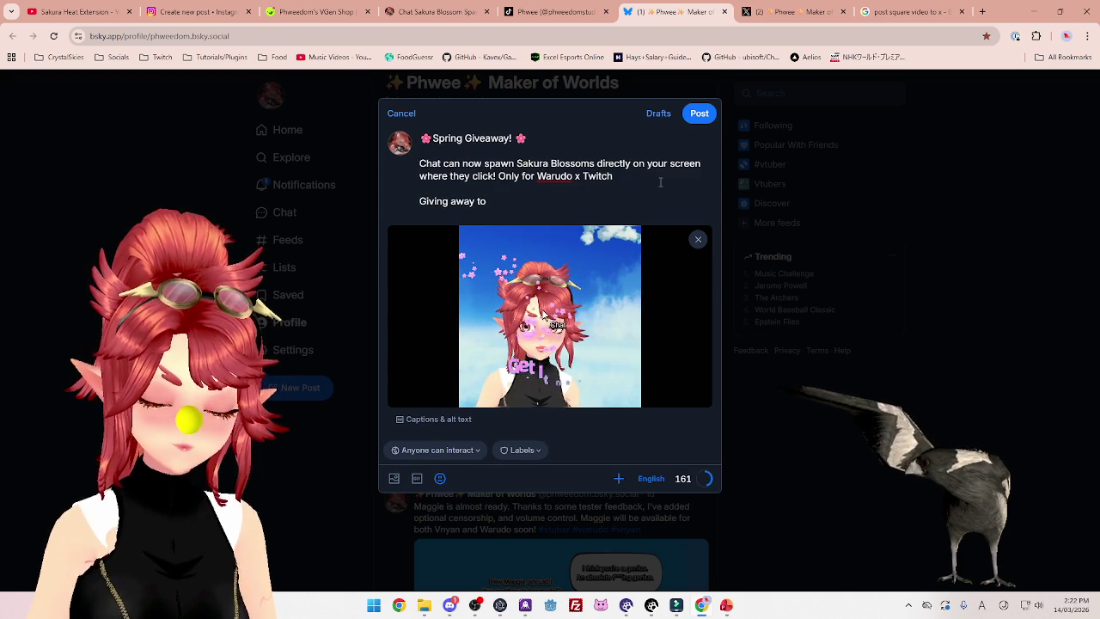
key(BackSpace)
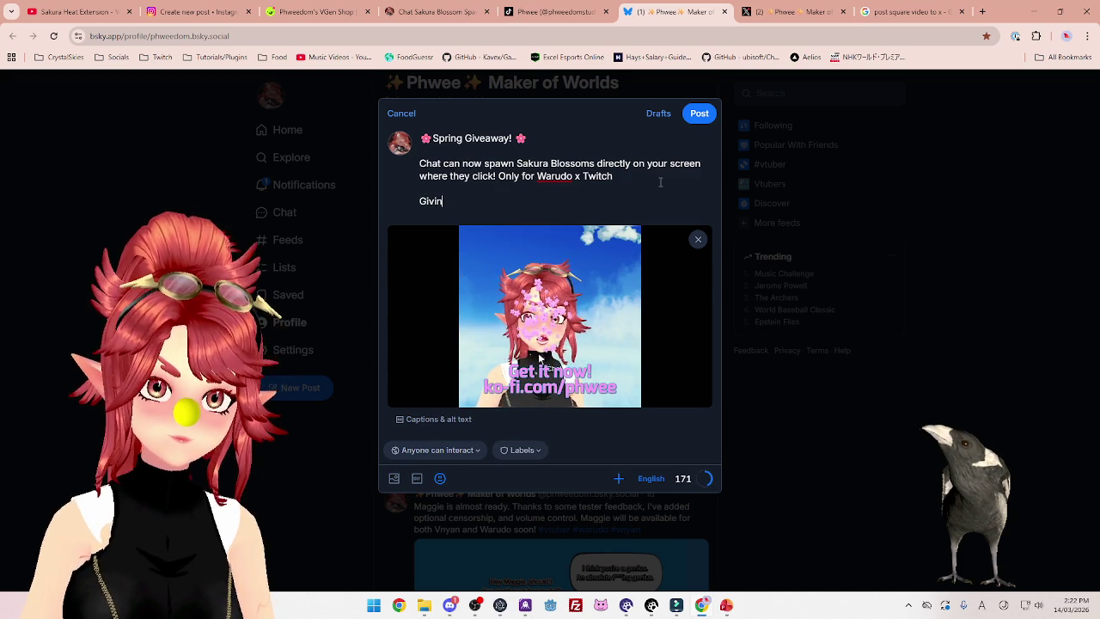
key(BackSpace)
key(BackSpace)
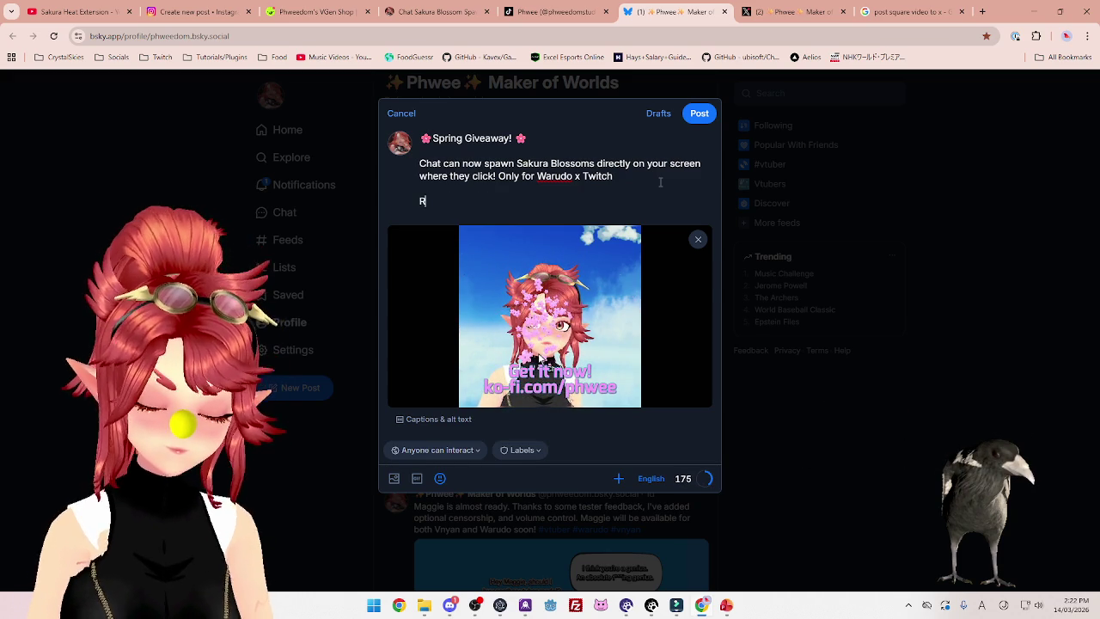
text(epost)
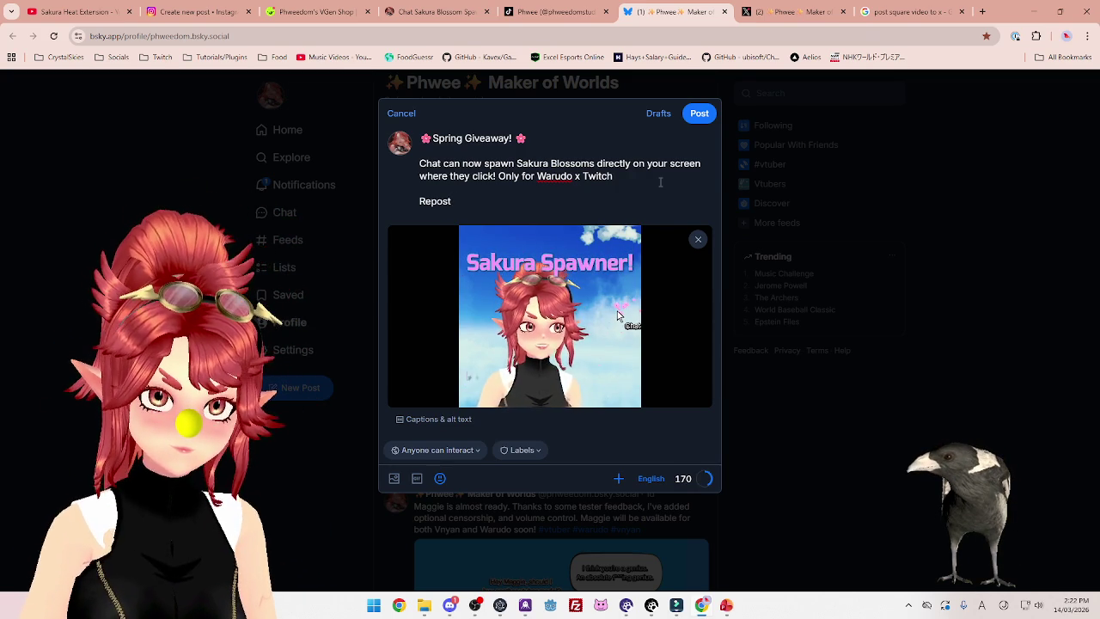
text(()
key(BackSpace)
key(BackSpace)
key(BackSpace)
key(Left)
key(Left)
key(Left)
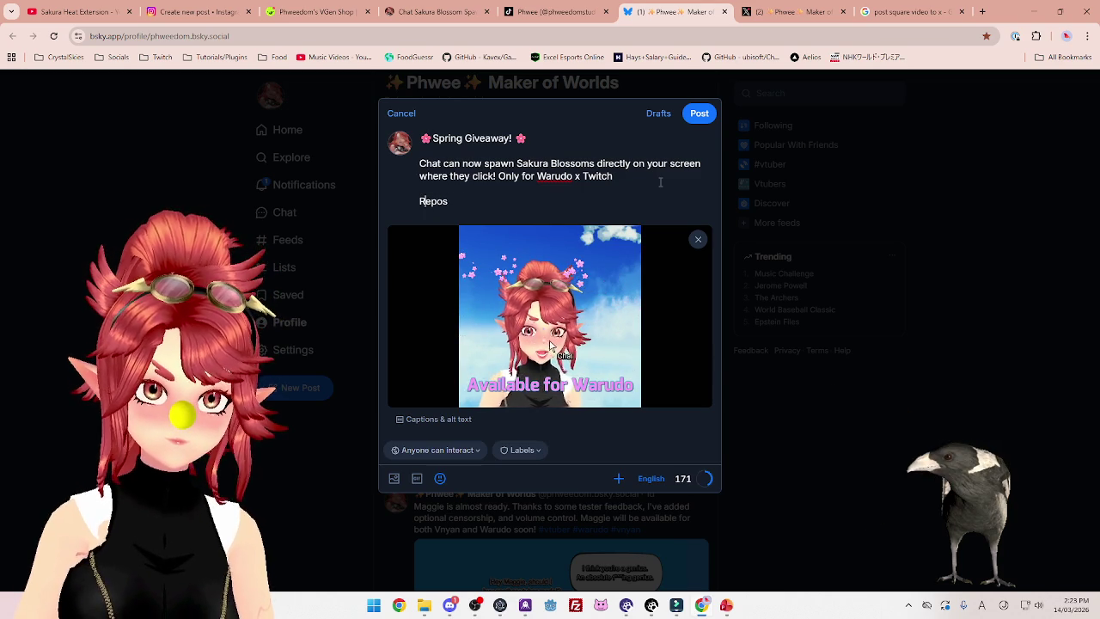
click(440, 478)
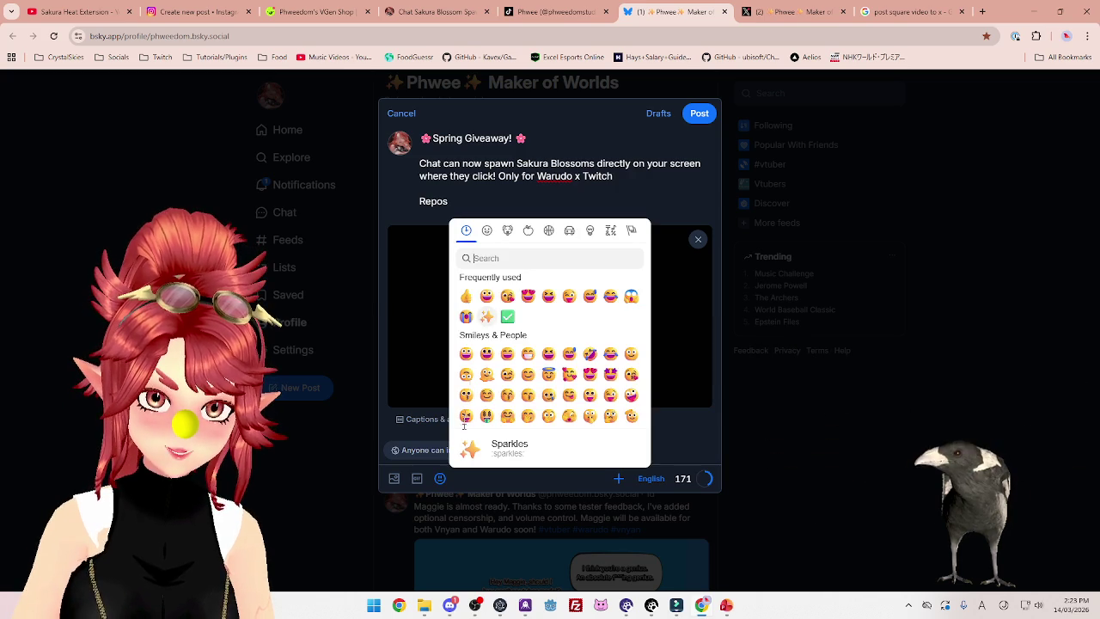
Insert ✅ before 'Repost' and duplicate the checklist line for two more entries
click(508, 317)
click(476, 203)
text(t)
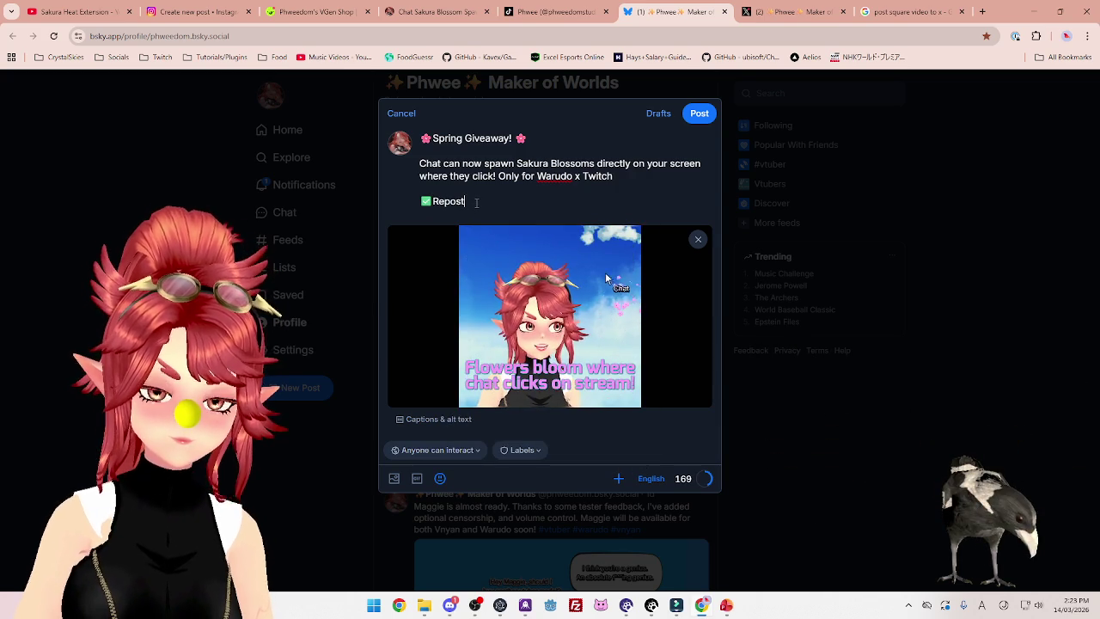
drag(477, 203, 410, 201)
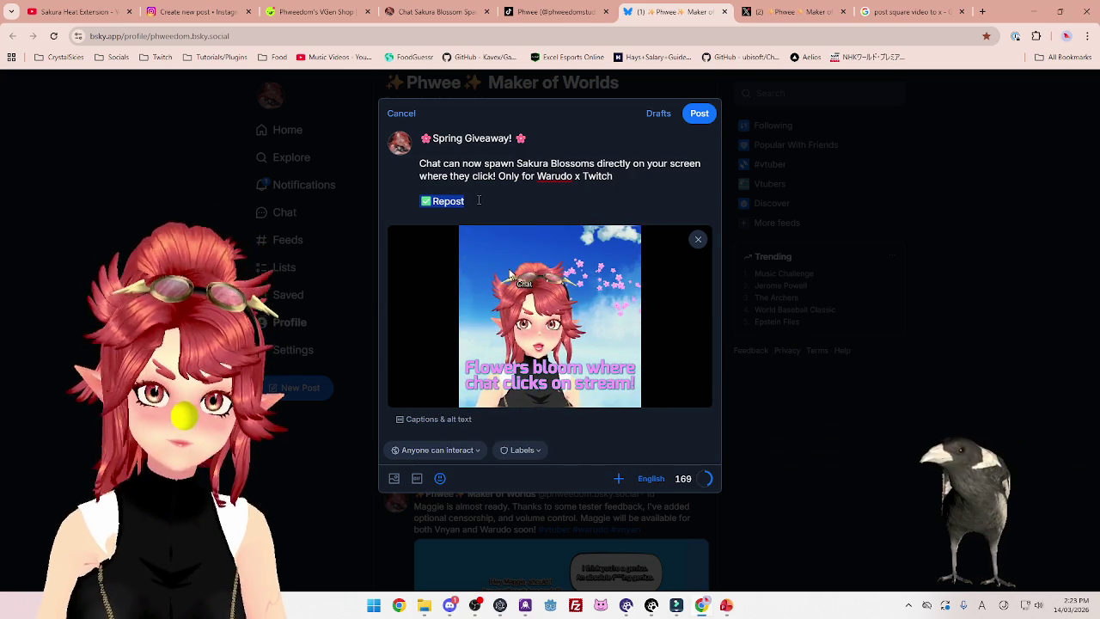
key(ctrl+c)
key(Right)
key(Return)
key(ctrl+v)
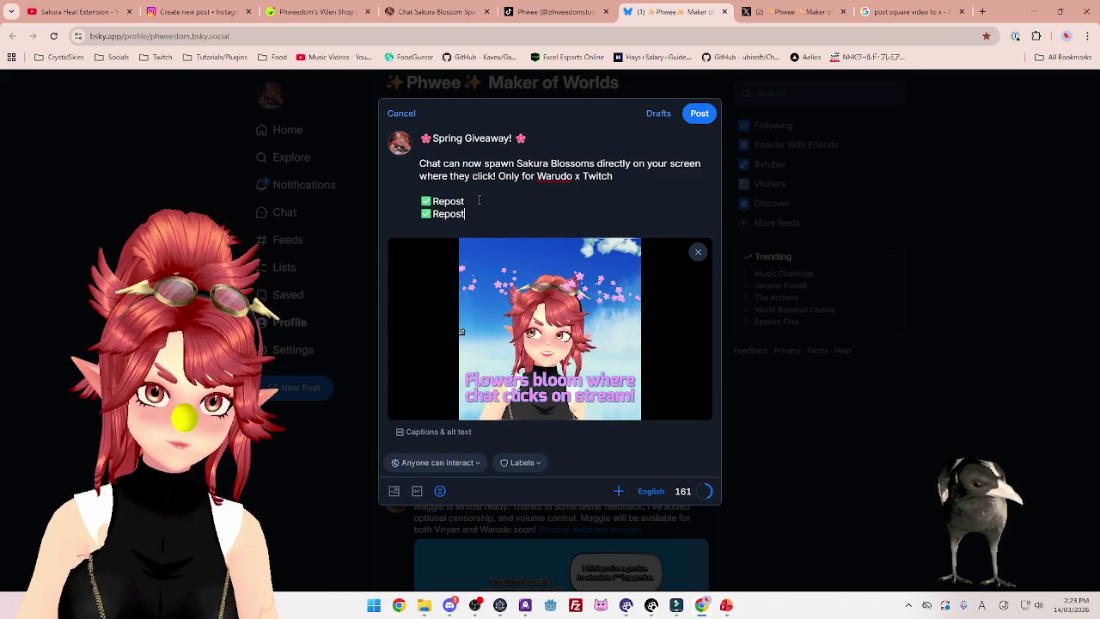
key(Return)
Rename the copies to Like and Comment and add a 'To Enter:' heading above the checklist
double_click(473, 214)
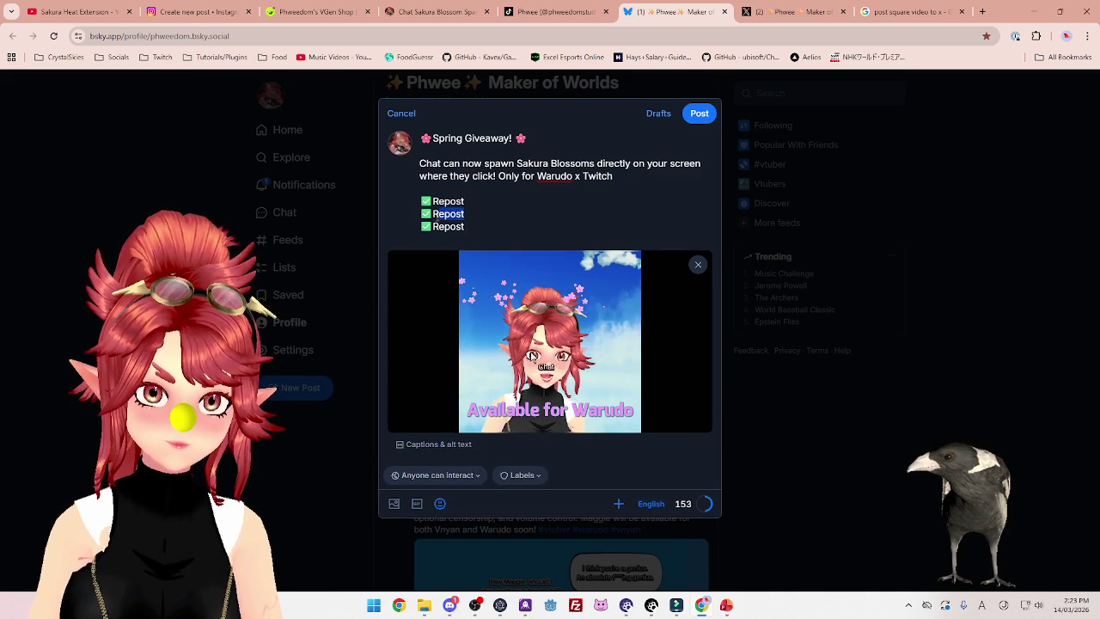
text(Rike)
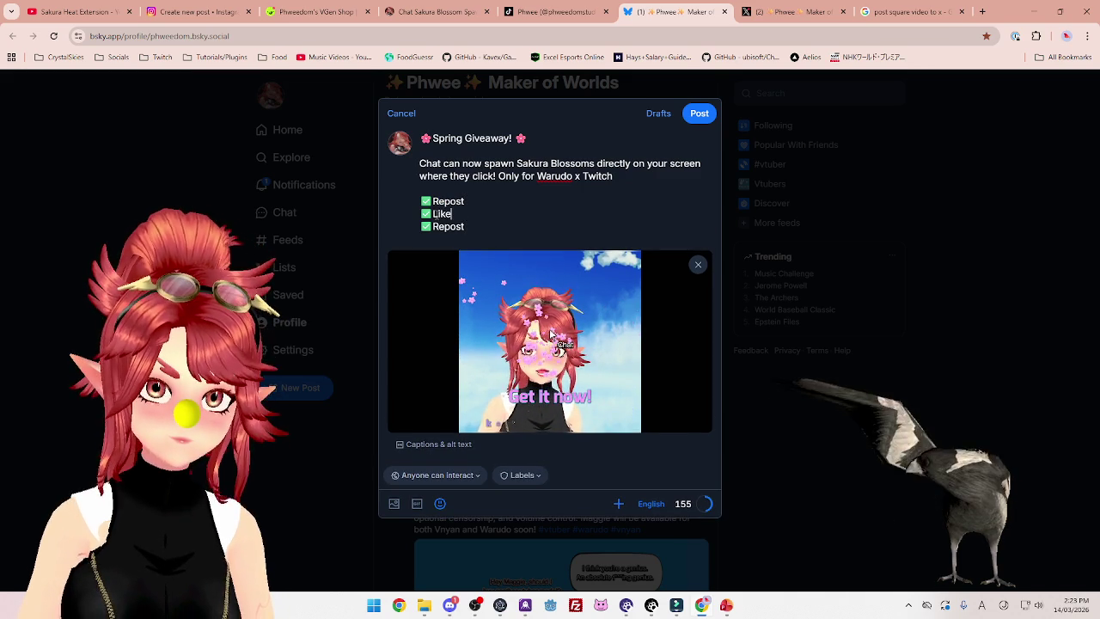
double_click(437, 226)
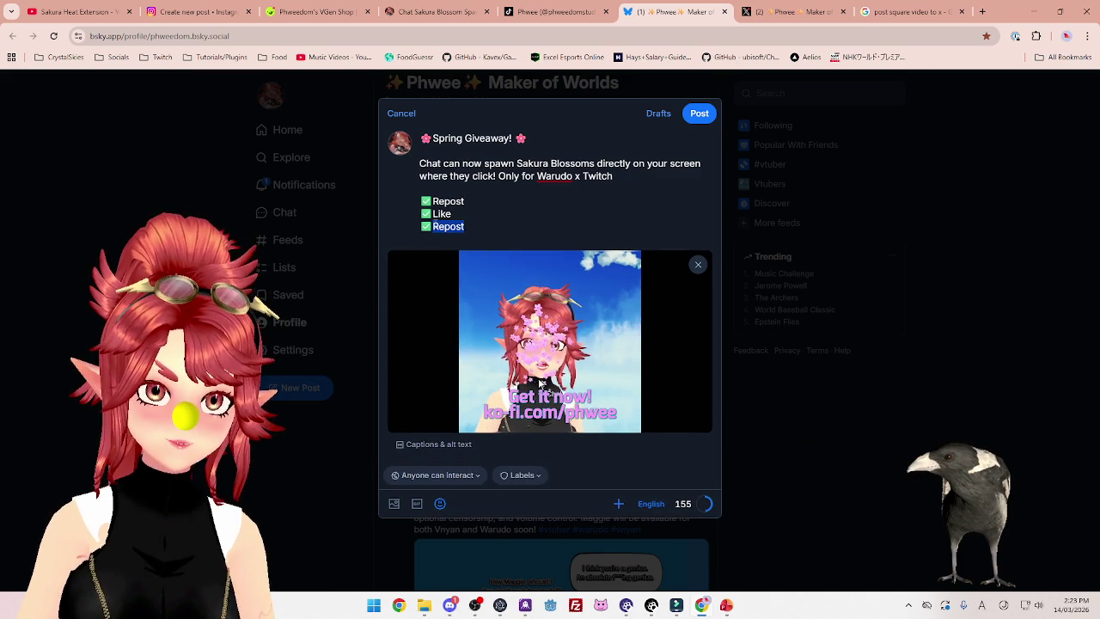
text(Comment)
key(Return)
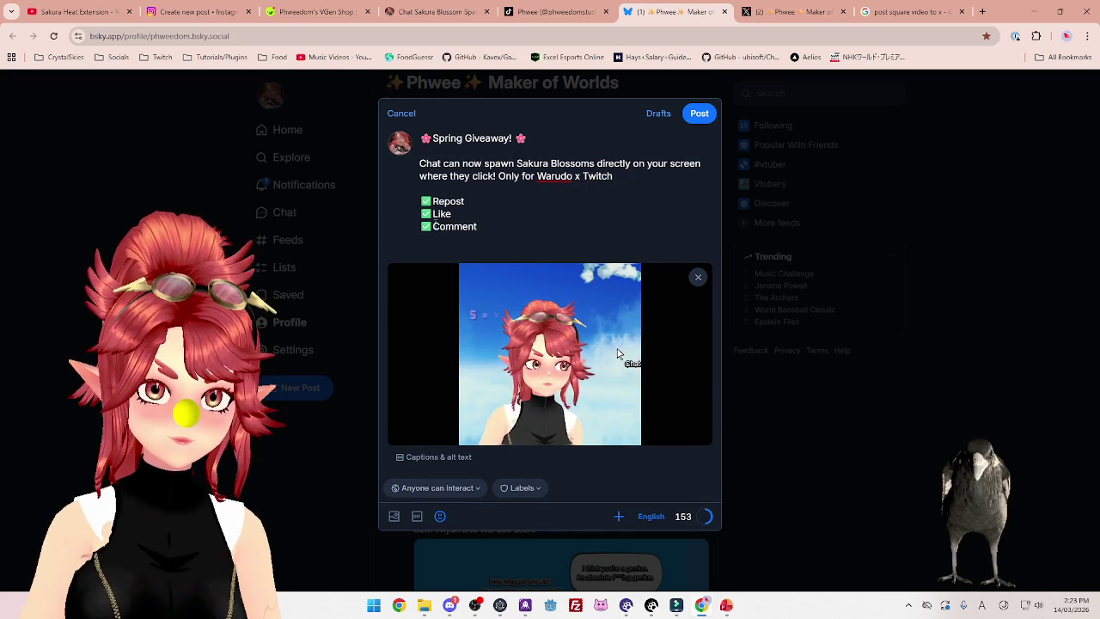
key(Up)
key(Up)
key(Up)
key(Return)
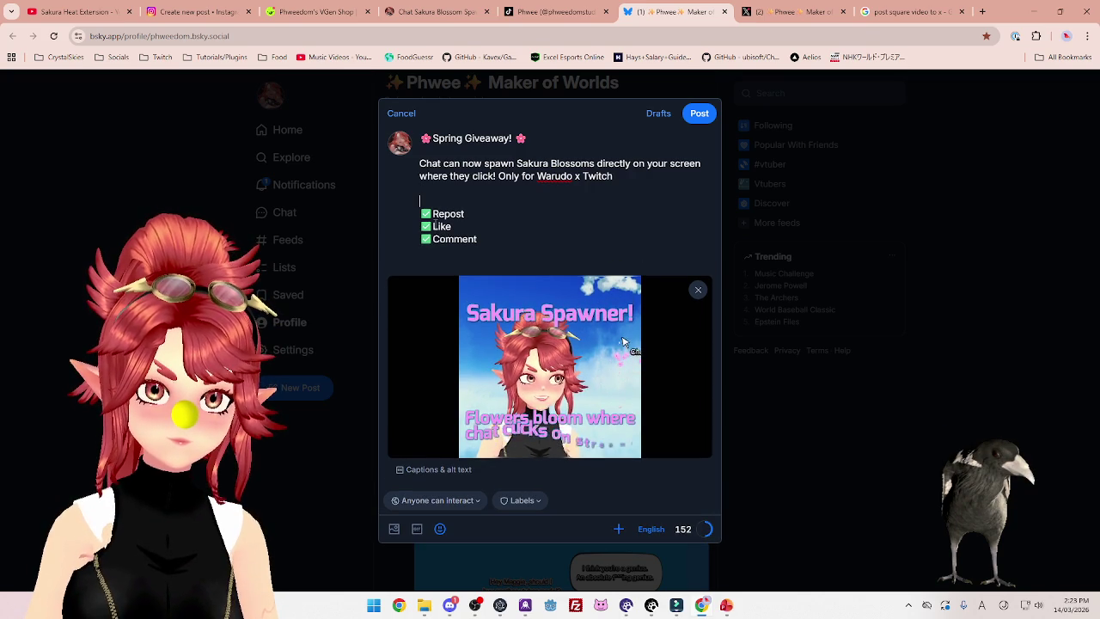
text(To Enter:)
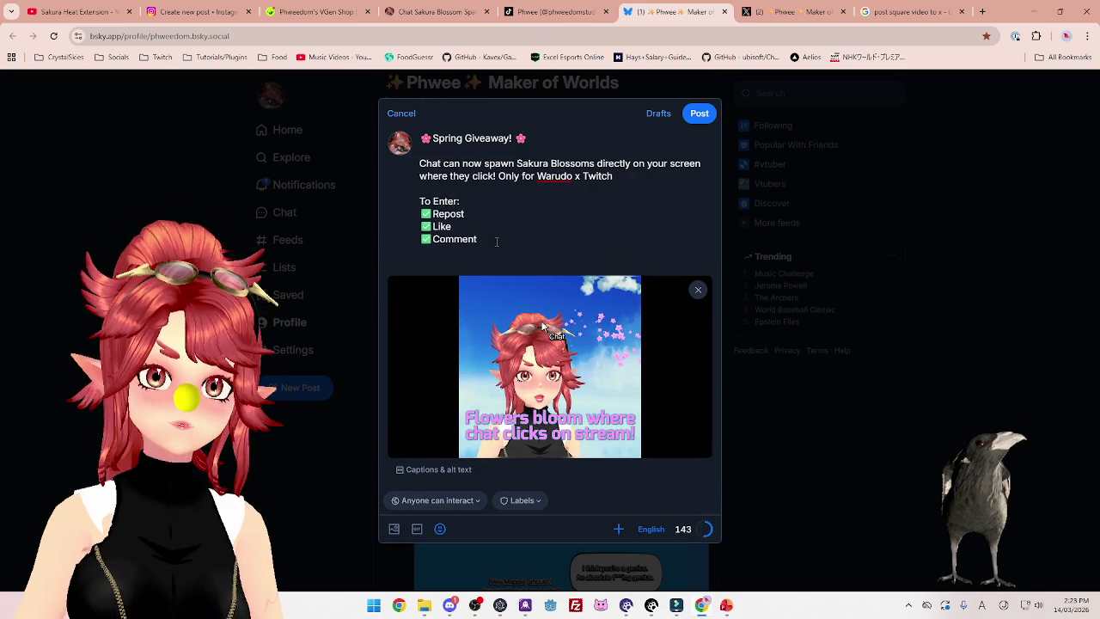
click(466, 265)
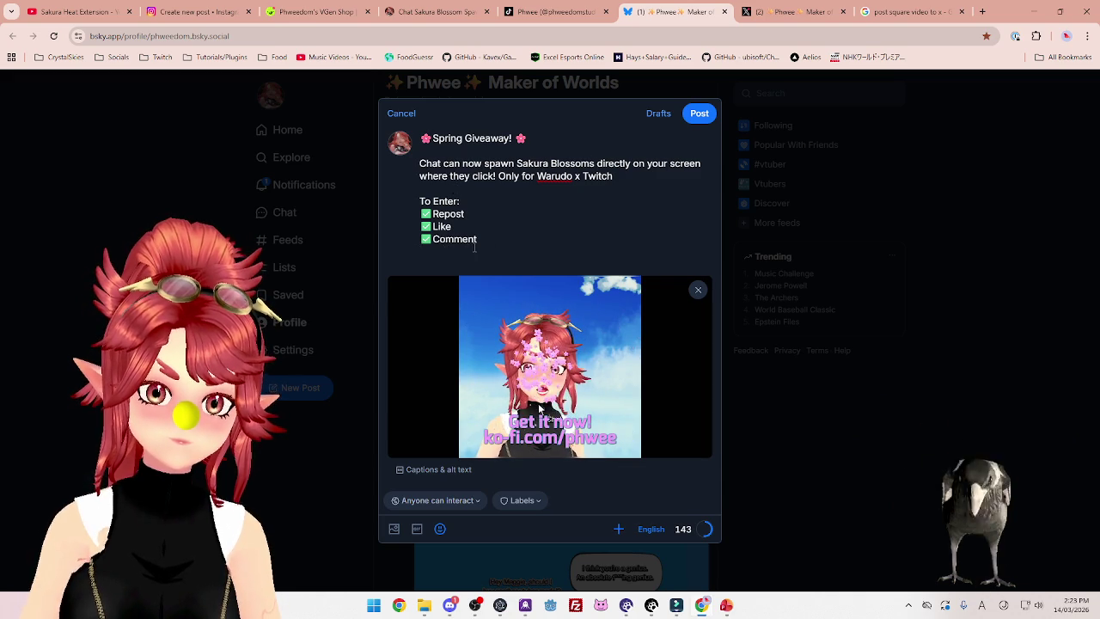
key(Return)
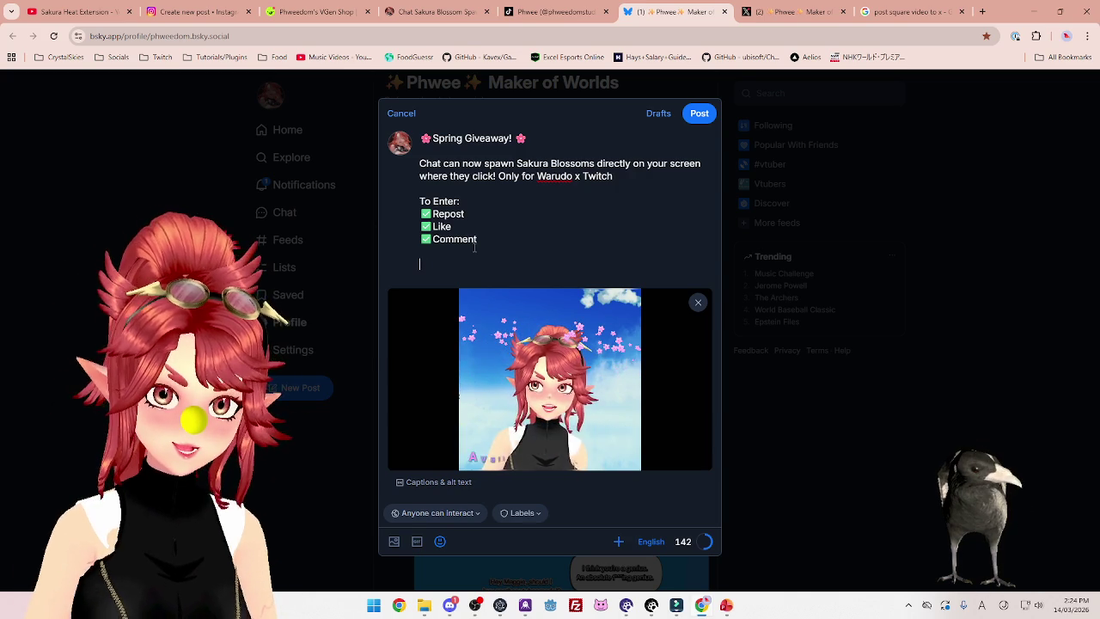
Add the line 'Will draw 3 winners on 17th March' below the checklist
key(BackSpace)
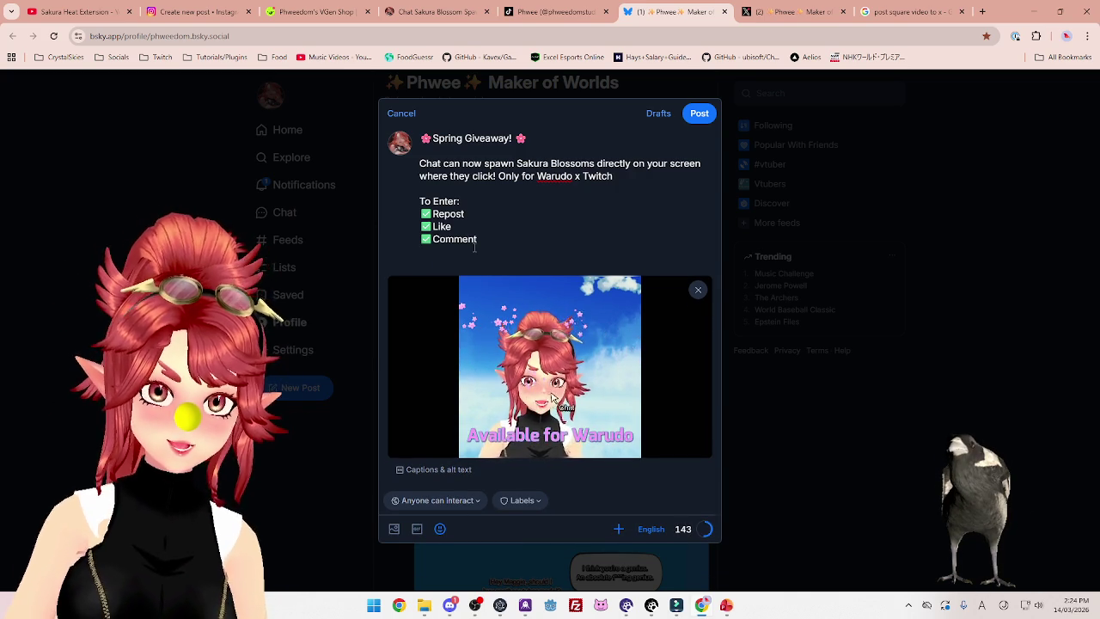
key(Return)
text(Will)
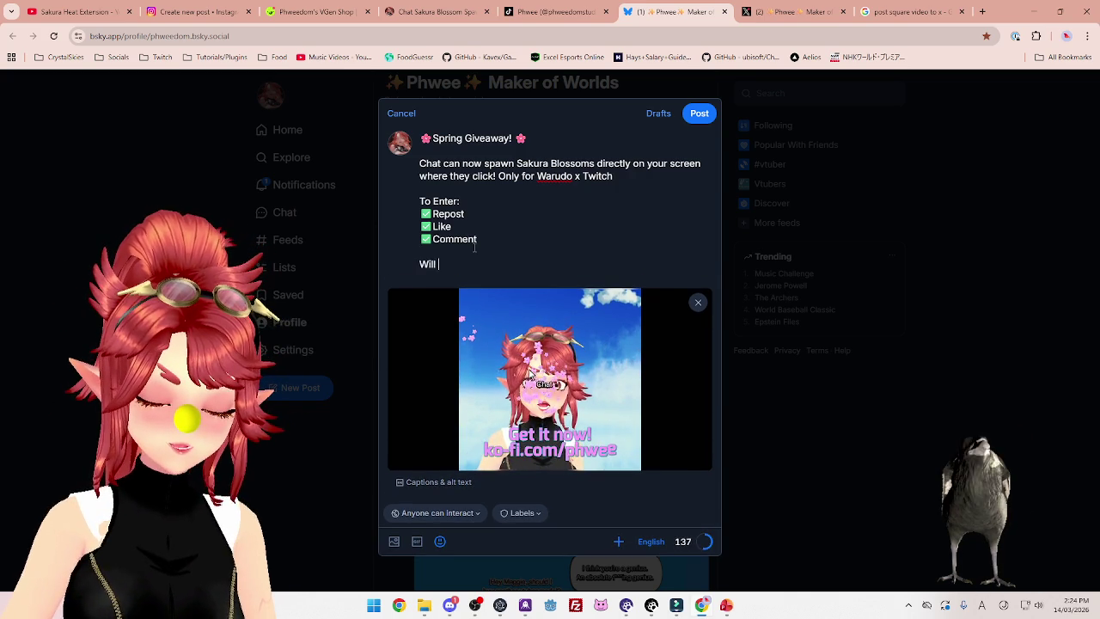
key(BackSpace)
key(BackSpace)
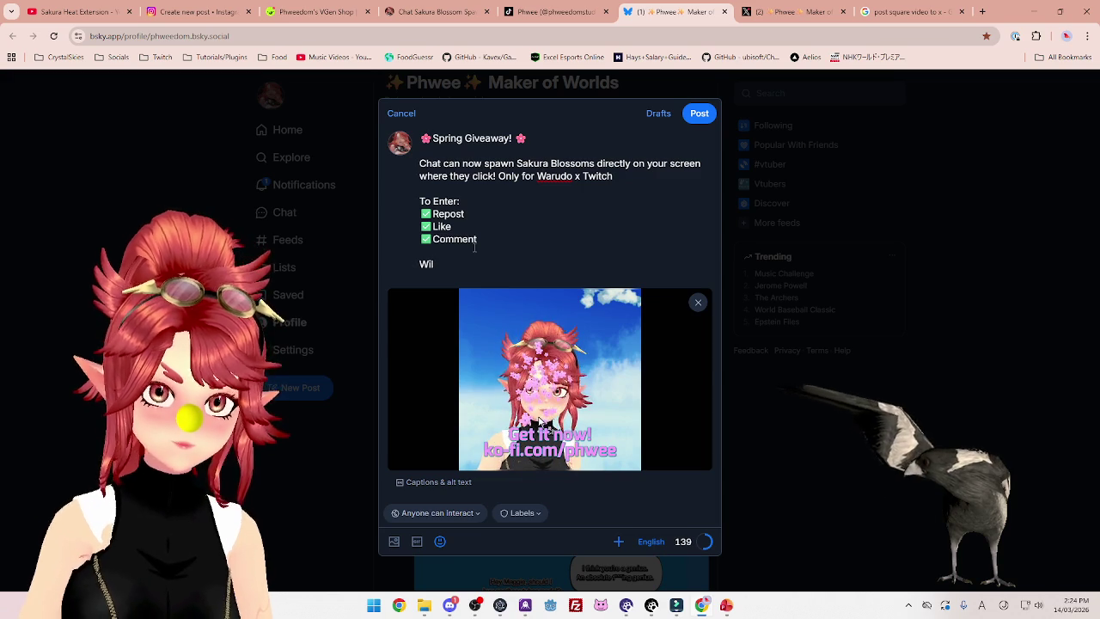
text(l draw 3 winners on 17th MArch)
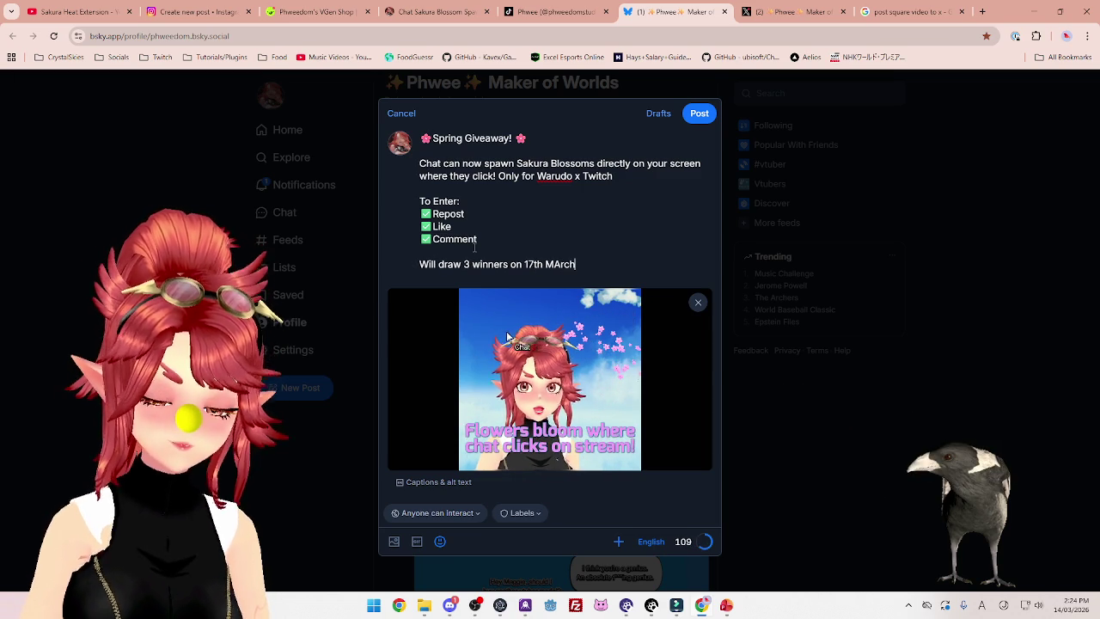
key(BackSpace)
key(BackSpace)
key(BackSpace)
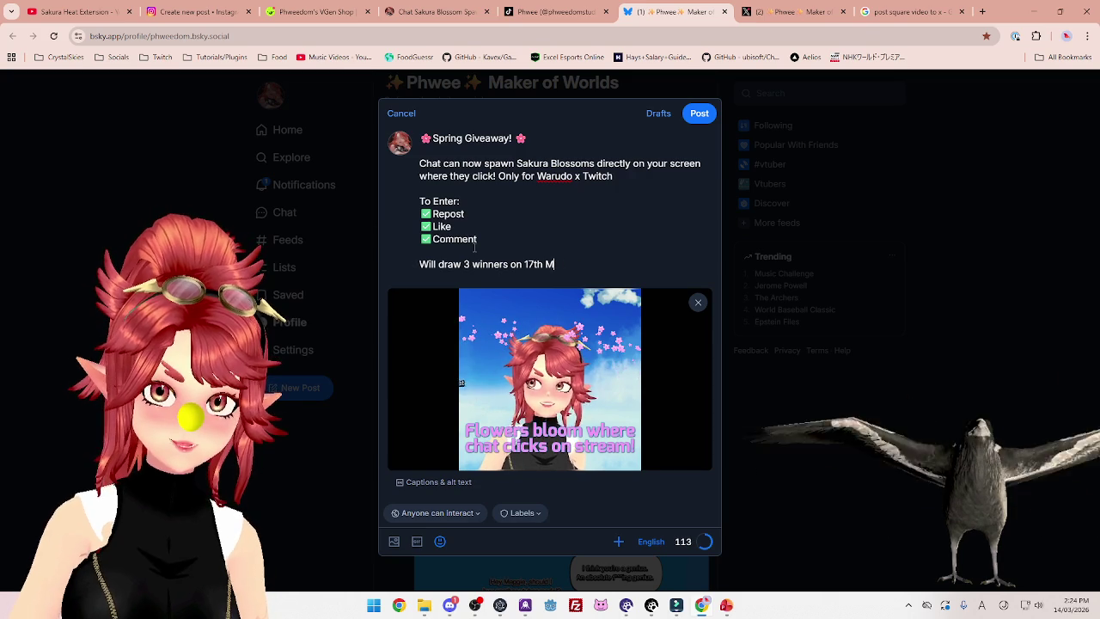
text(arch)
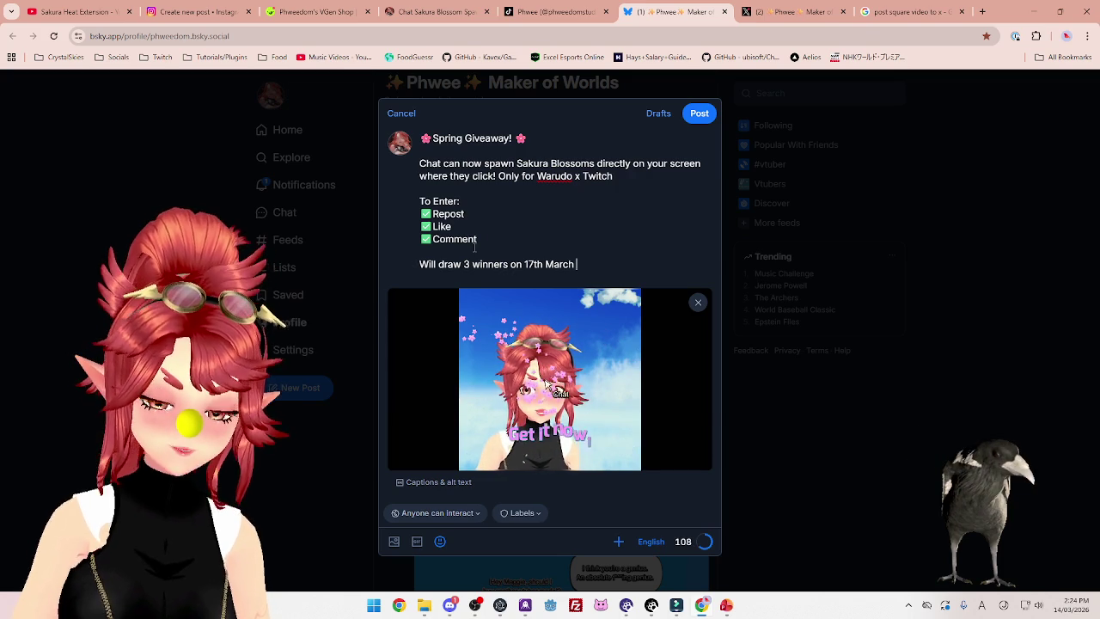
key(BackSpace)
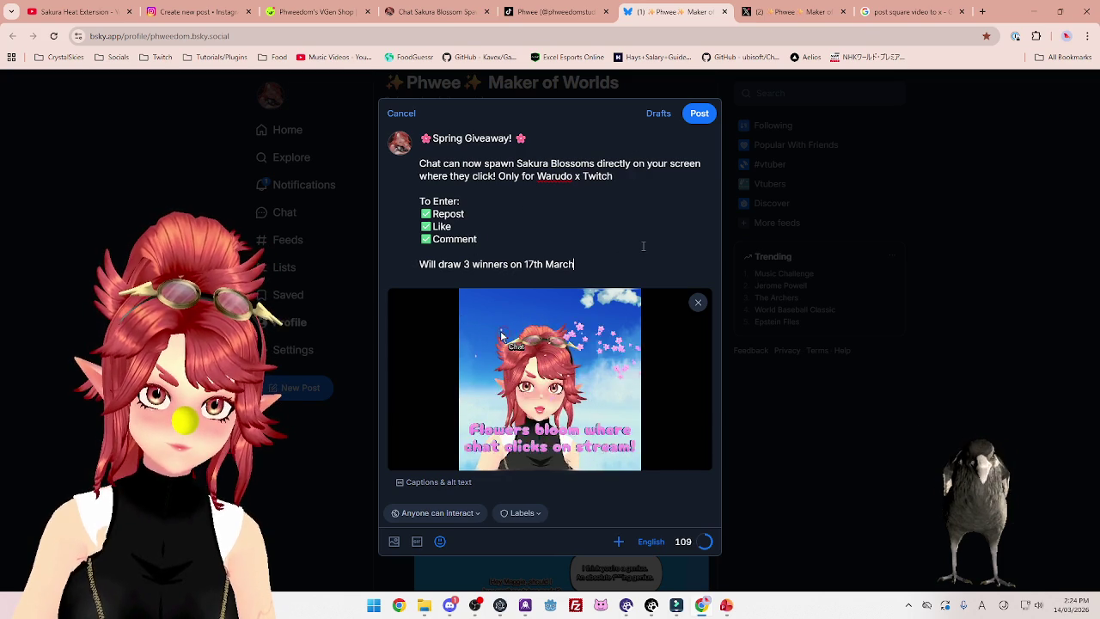
Begin the offer line 'or 50% off in my store until 17th March' beneath it
key(Return)
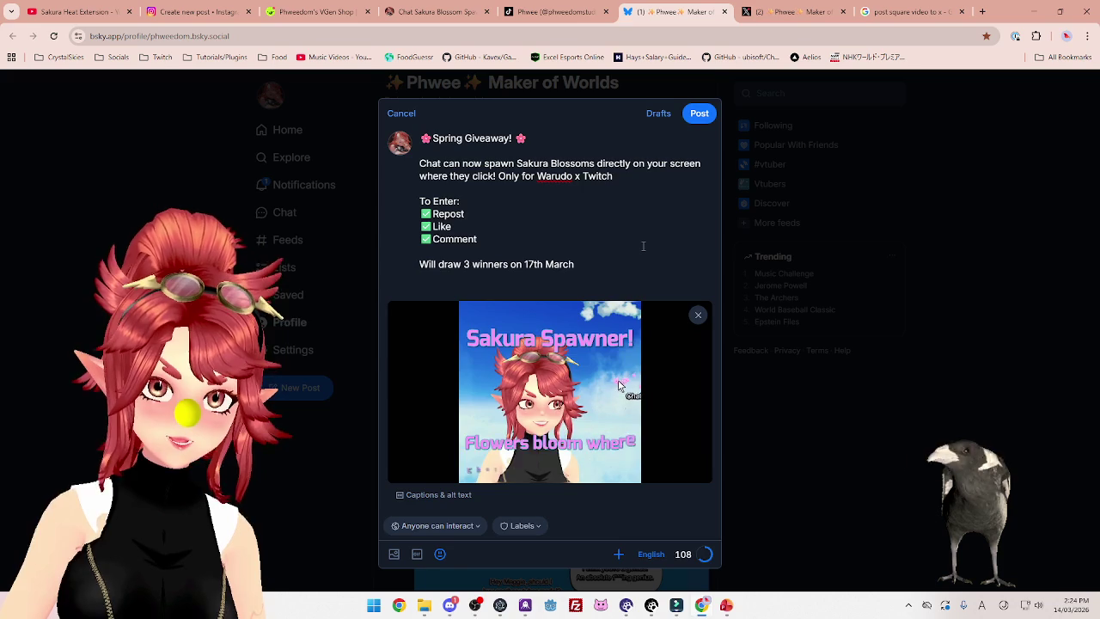
text(O)
key(BackSpace)
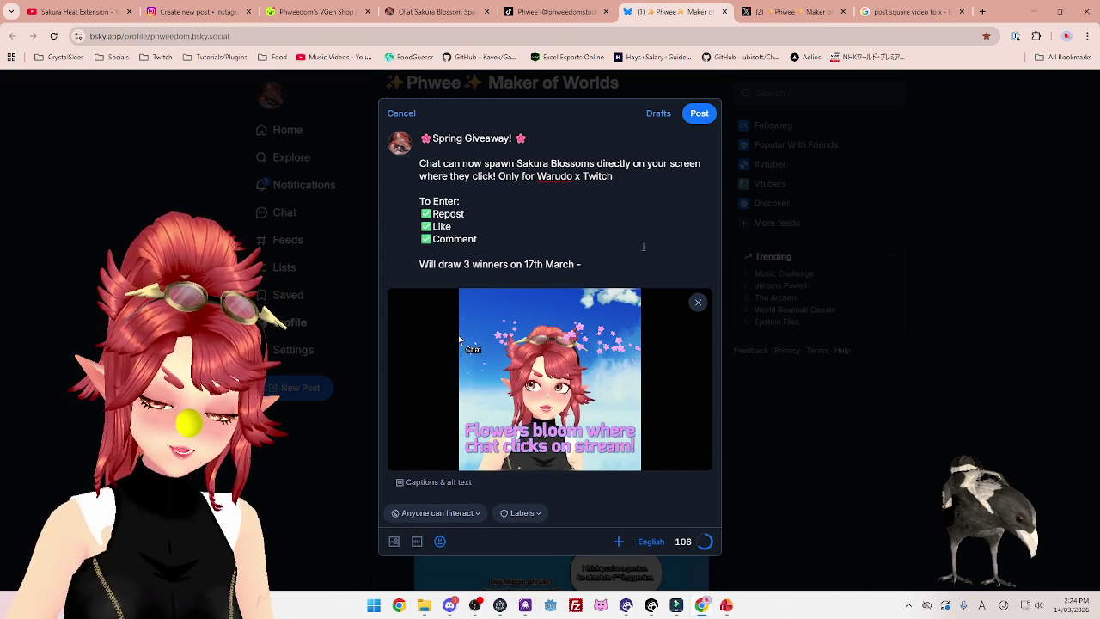
text(50%)
key(BackSpace)
key(BackSpace)
key(BackSpace)
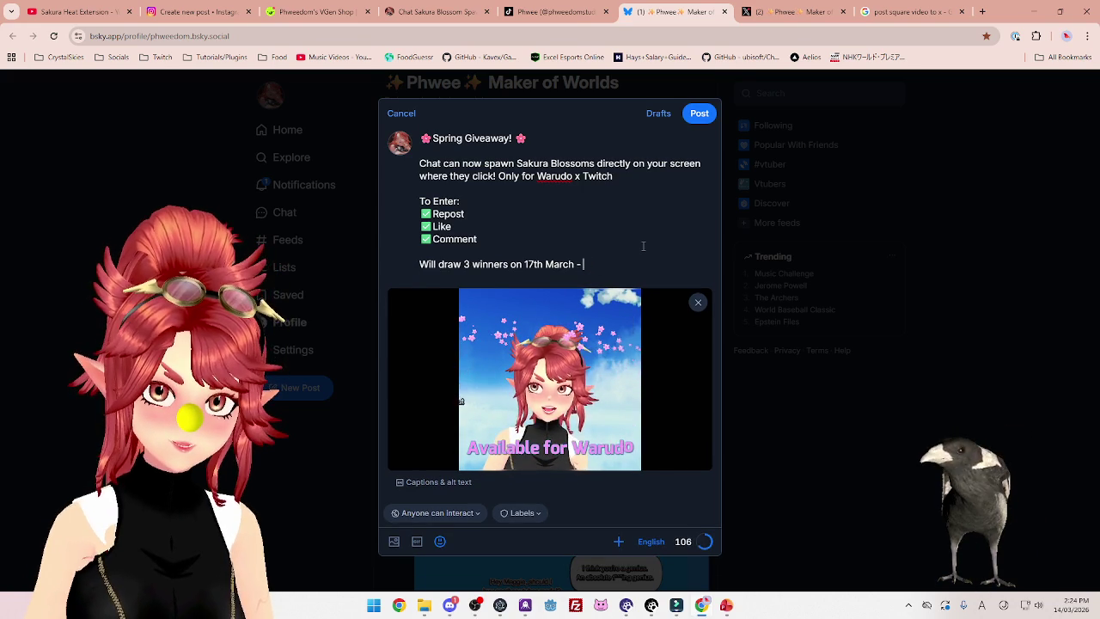
key(Return)
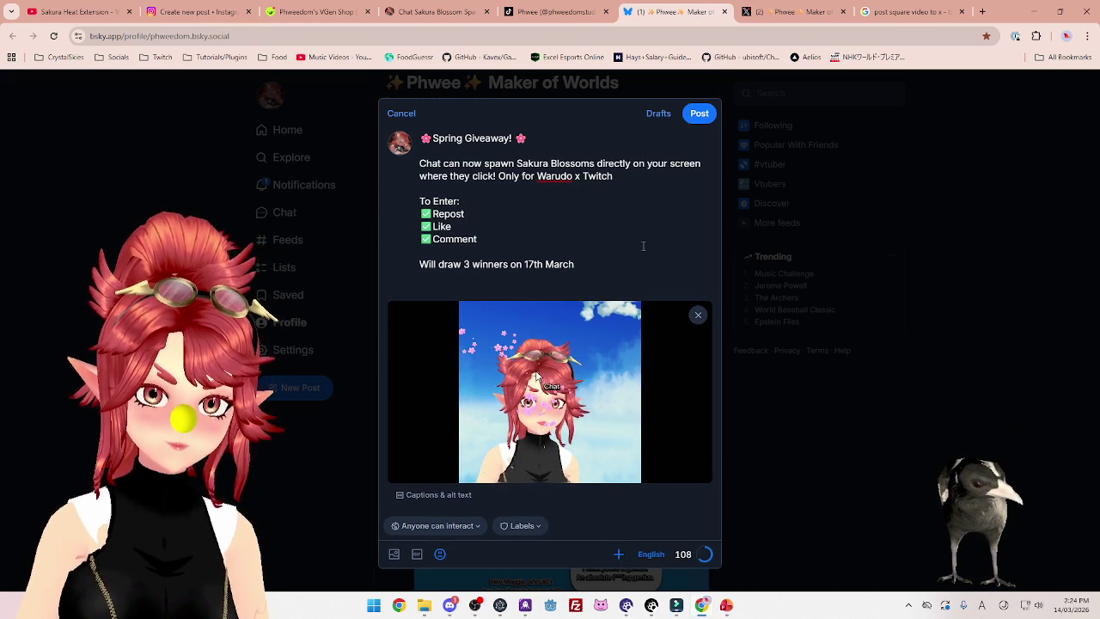
text(or )
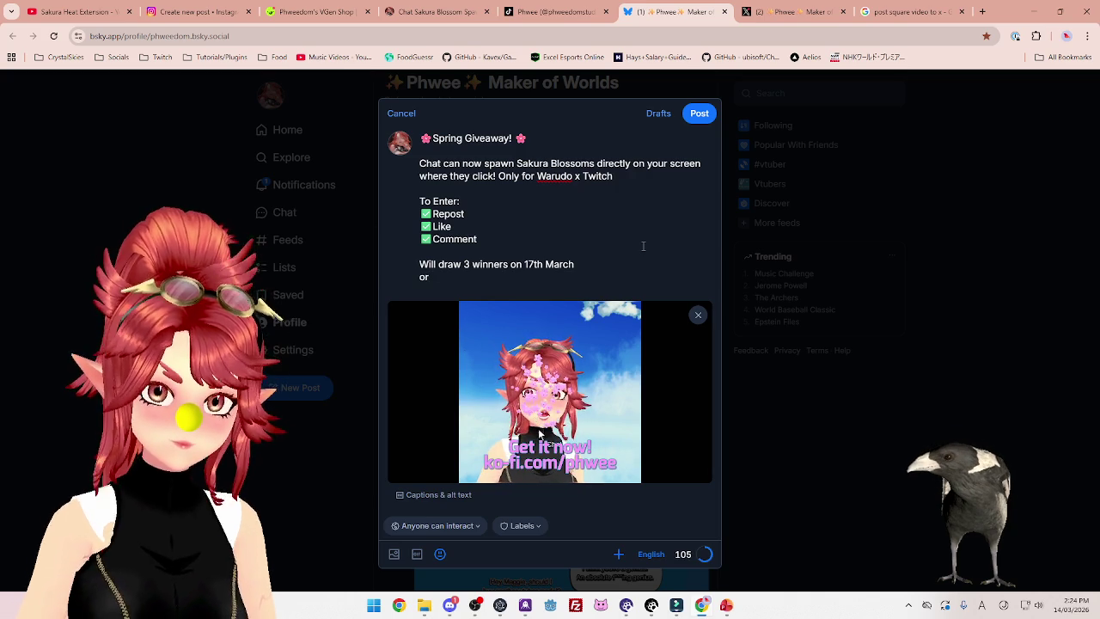
text(buy it in my asset store)
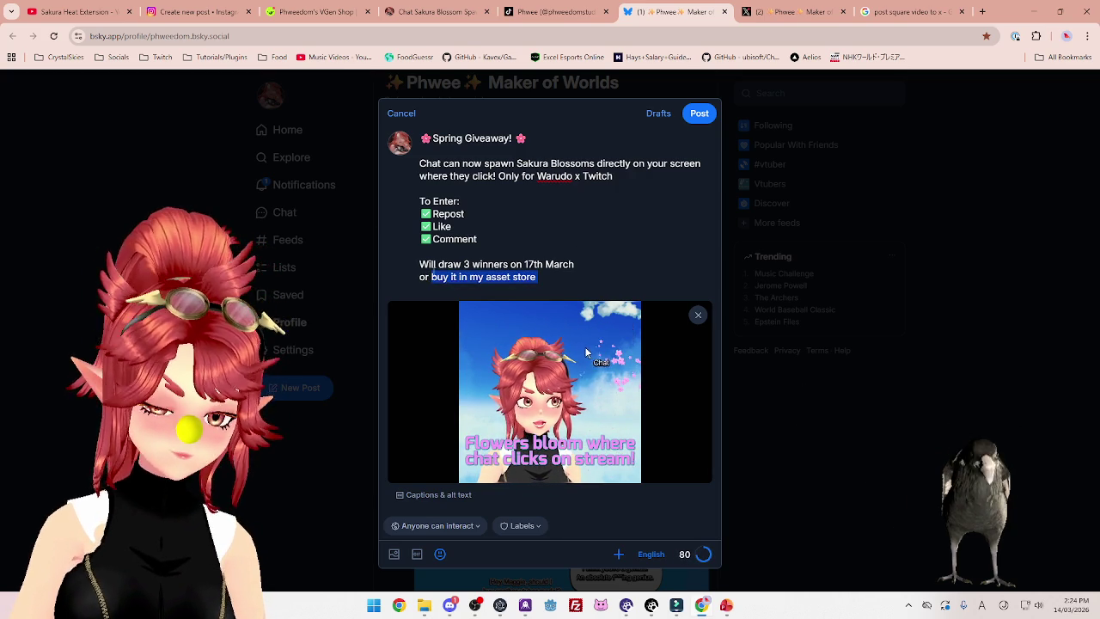
text(  off in )
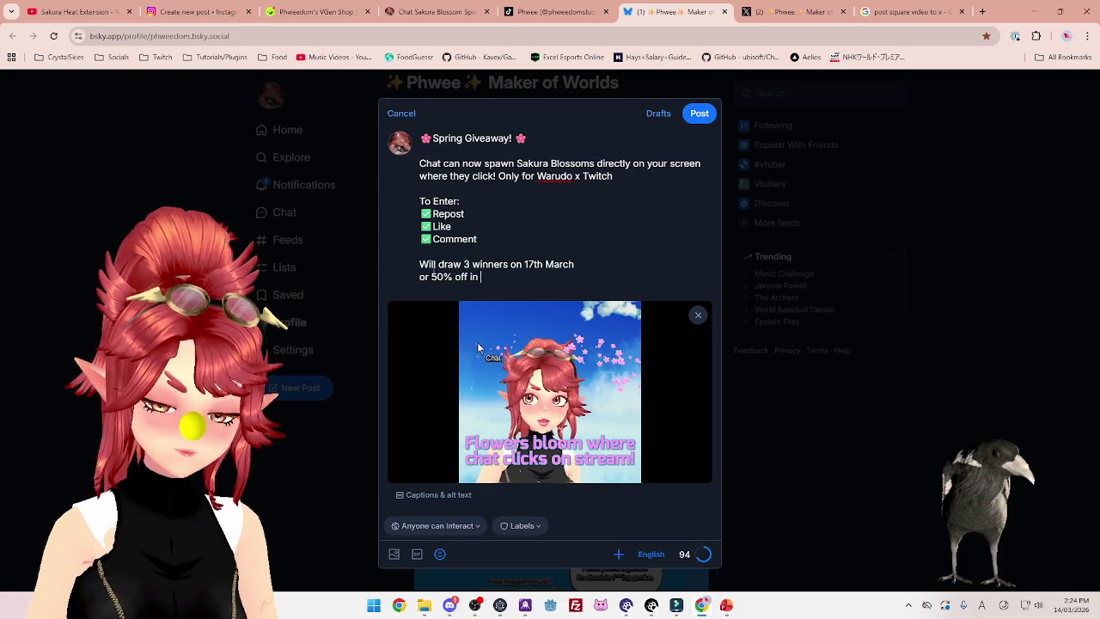
text(my store until)
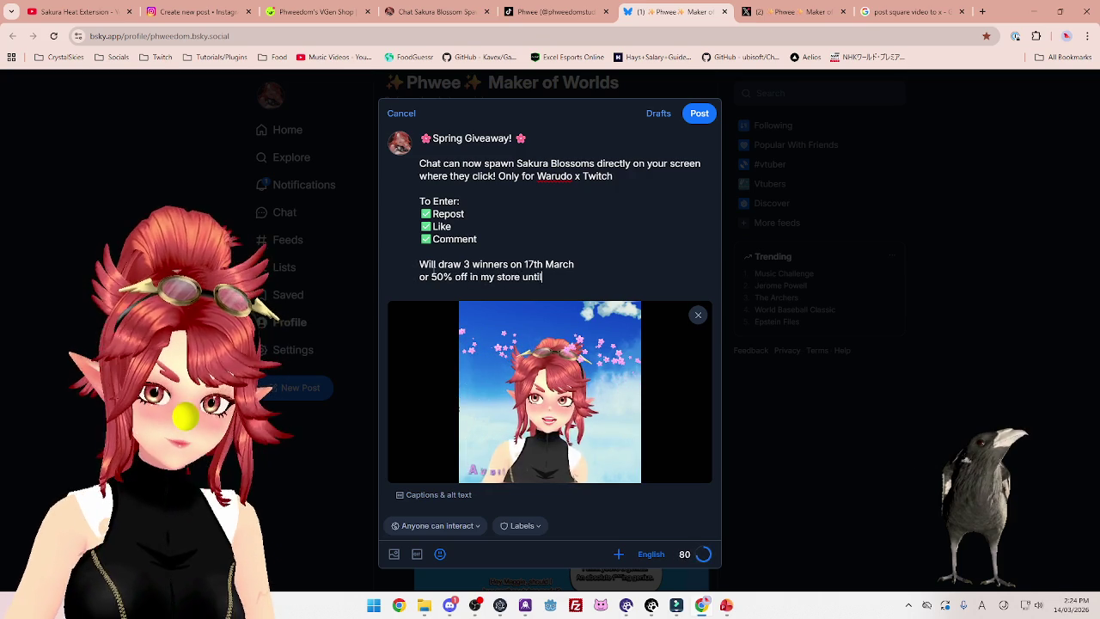
text( 17th MArch)
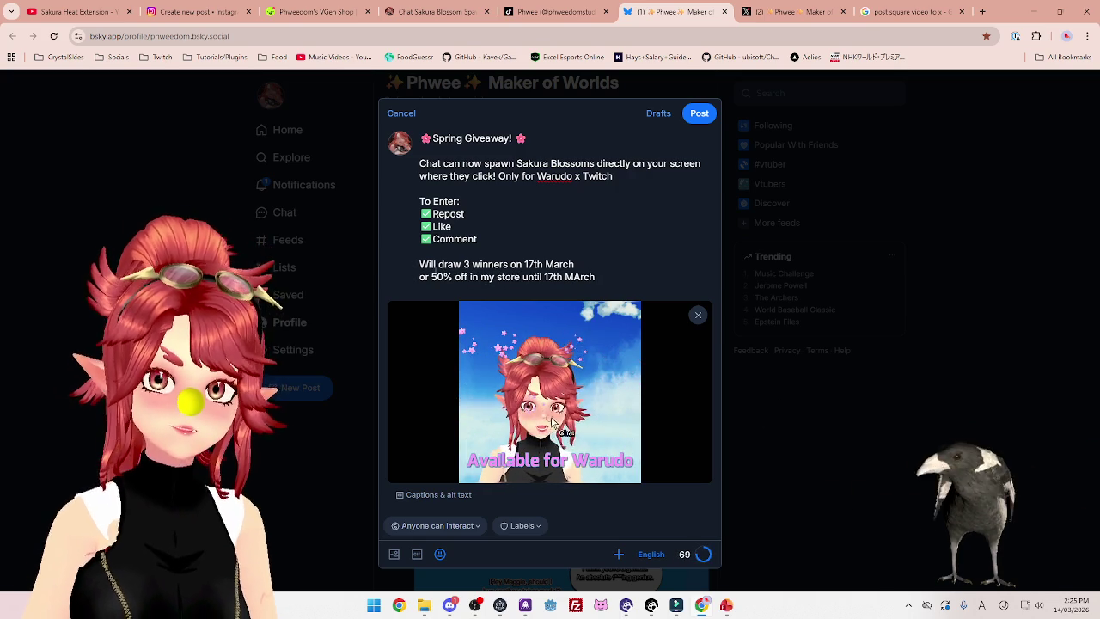
key(BackSpace)
key(BackSpace)
key(BackSpace)
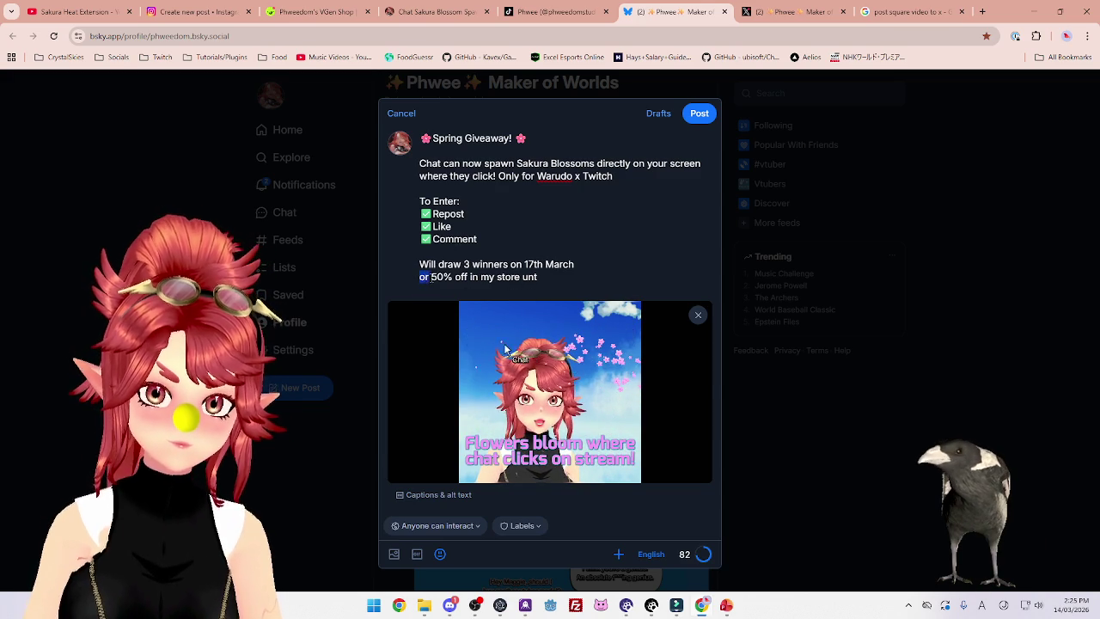
Reword the offer line to '50% off Launch Special in my kofi/vgen store until then!'
key(BackSpace)
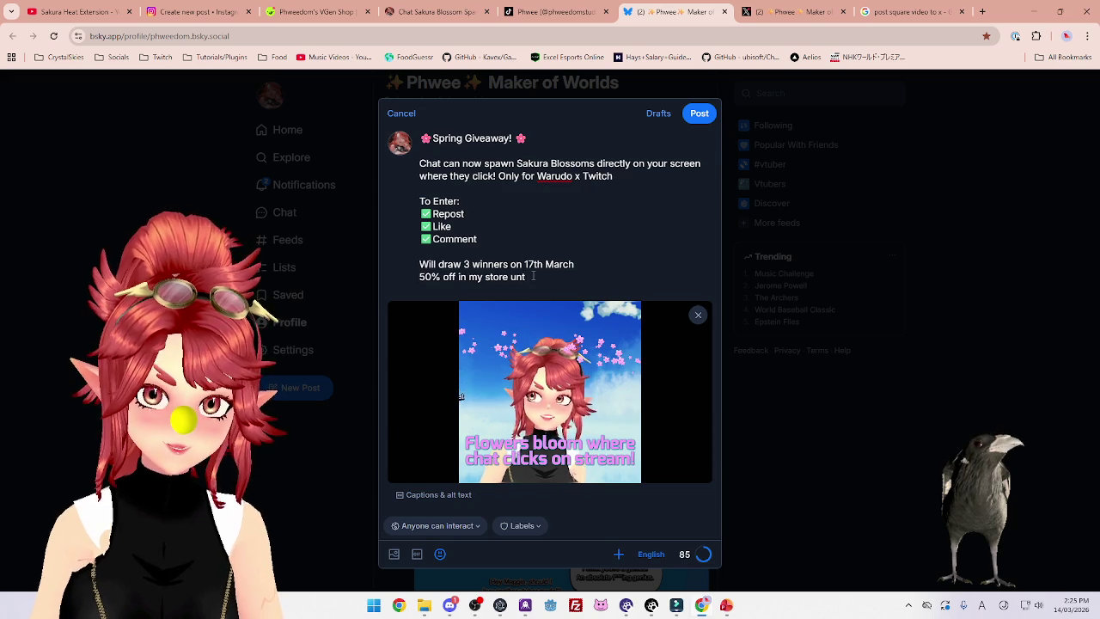
text(il then)
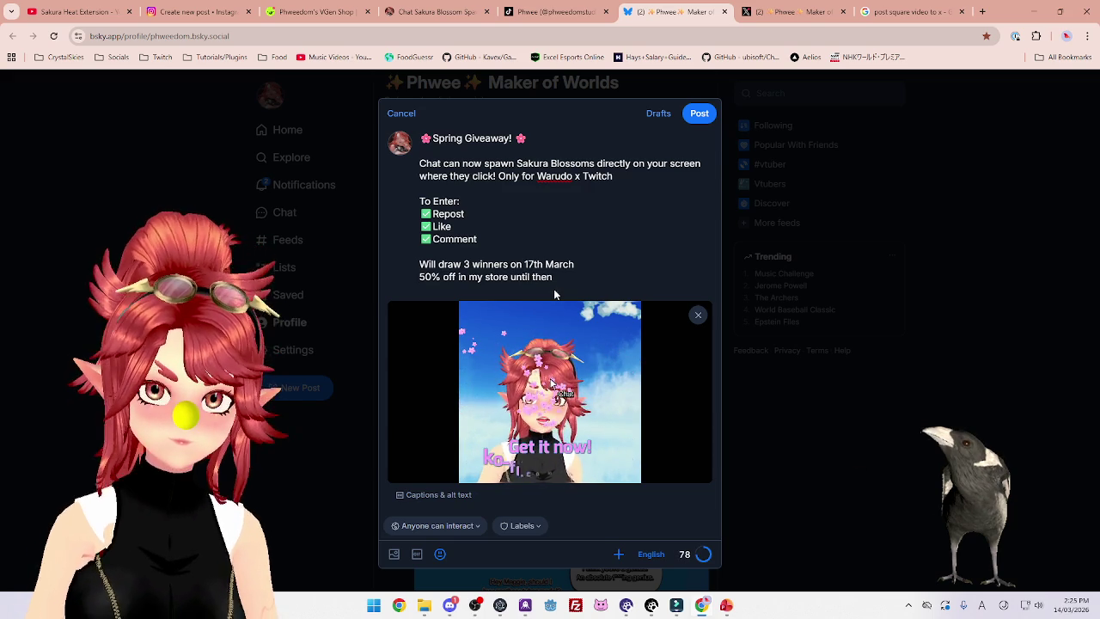
text(!!)
click(458, 277)
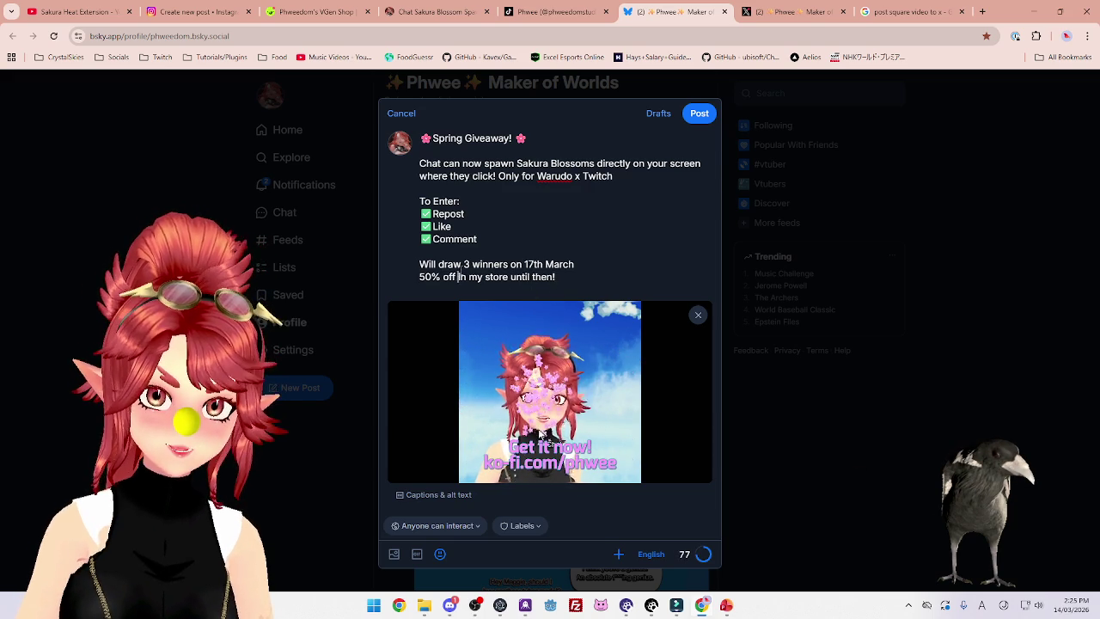
text(Launch SPei)
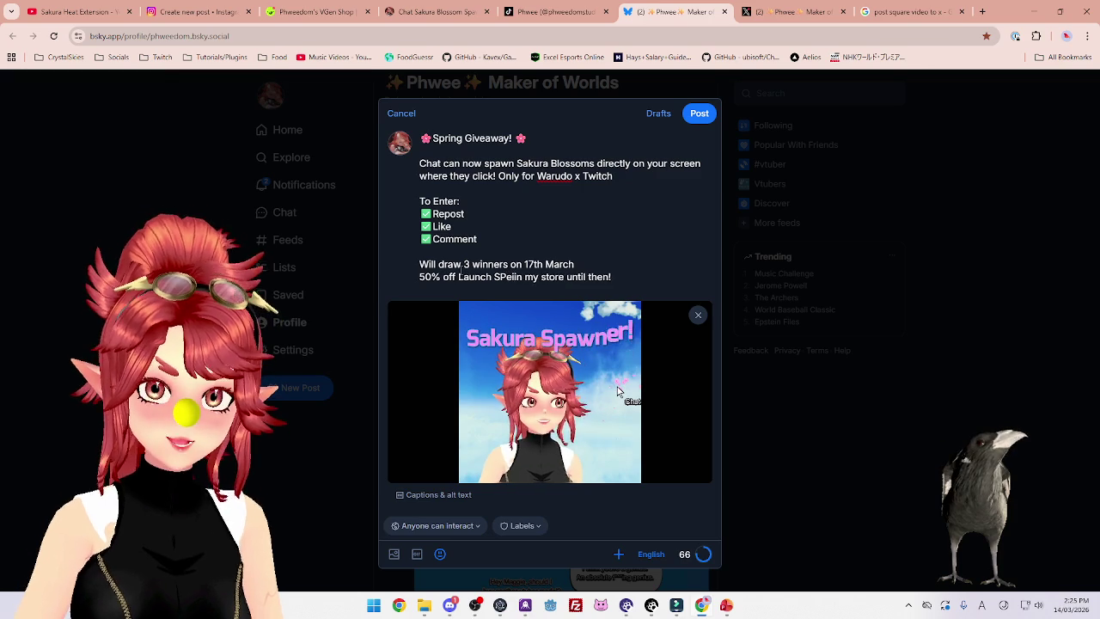
key(BackSpace)
text(pecial)
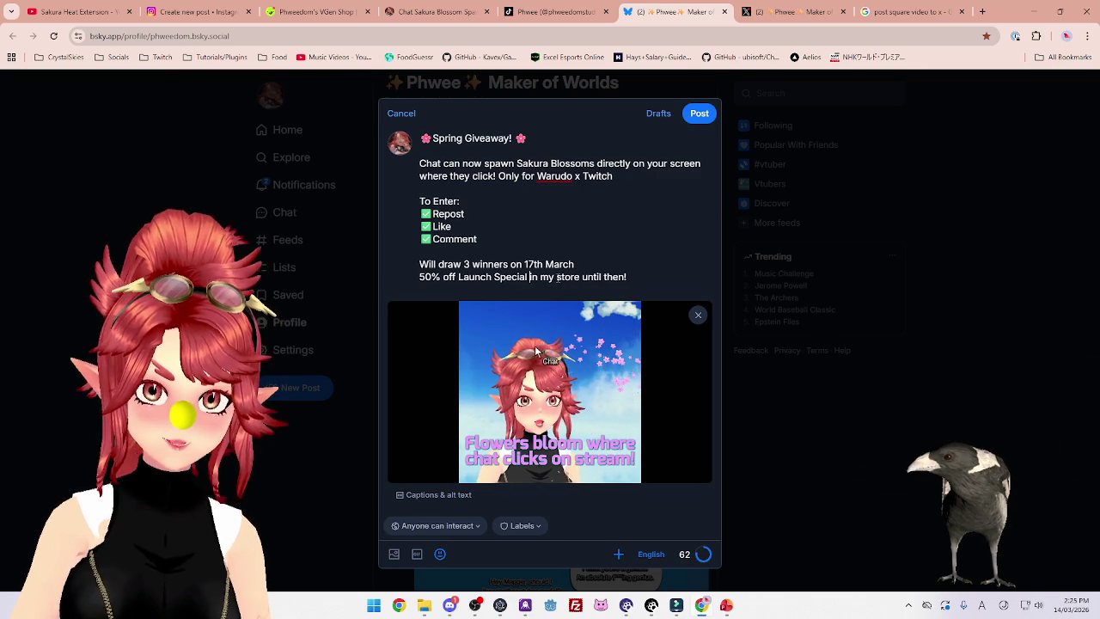
click(557, 277)
text(kofi/vgen)
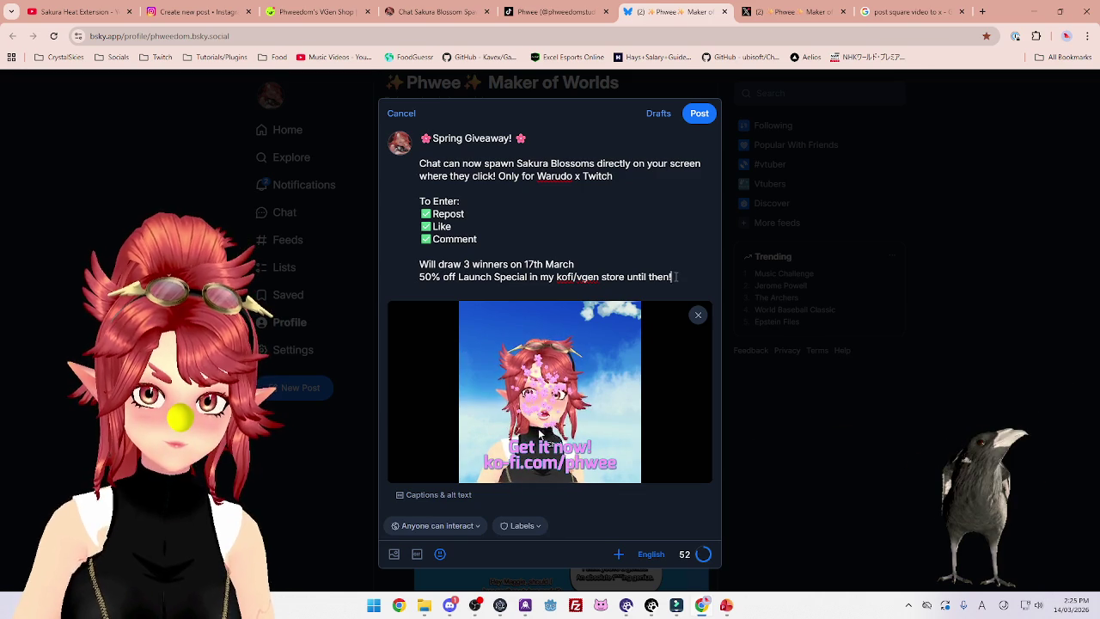
Discard a trial 'Links' line and add an empty follow-up post to the thread
key(Return)
text(Links)
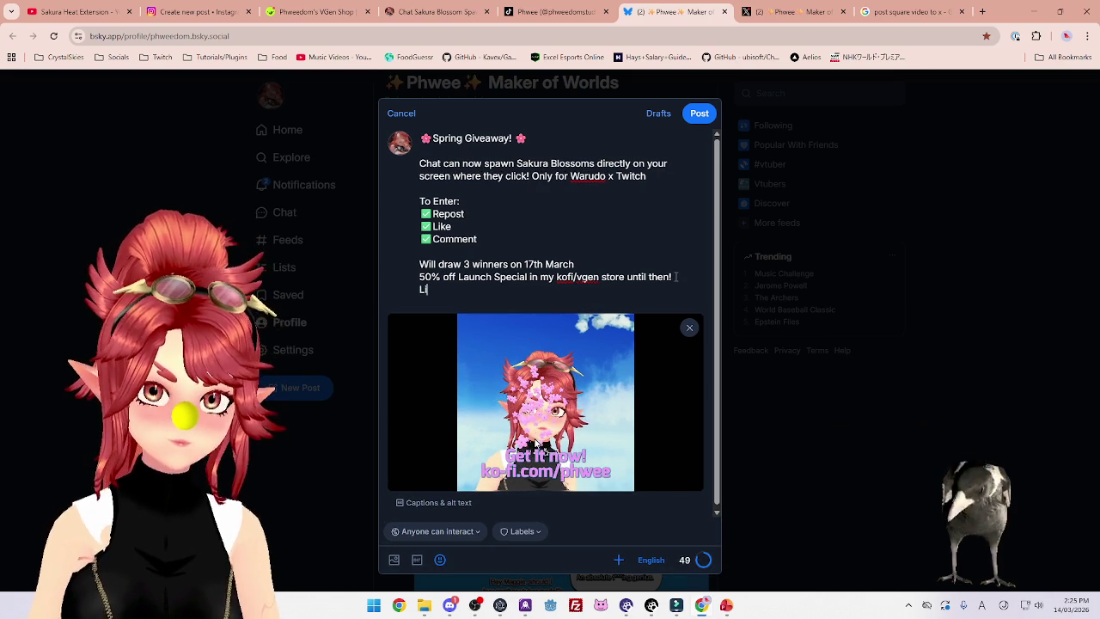
key(BackSpace)
key(BackSpace)
key(BackSpace)
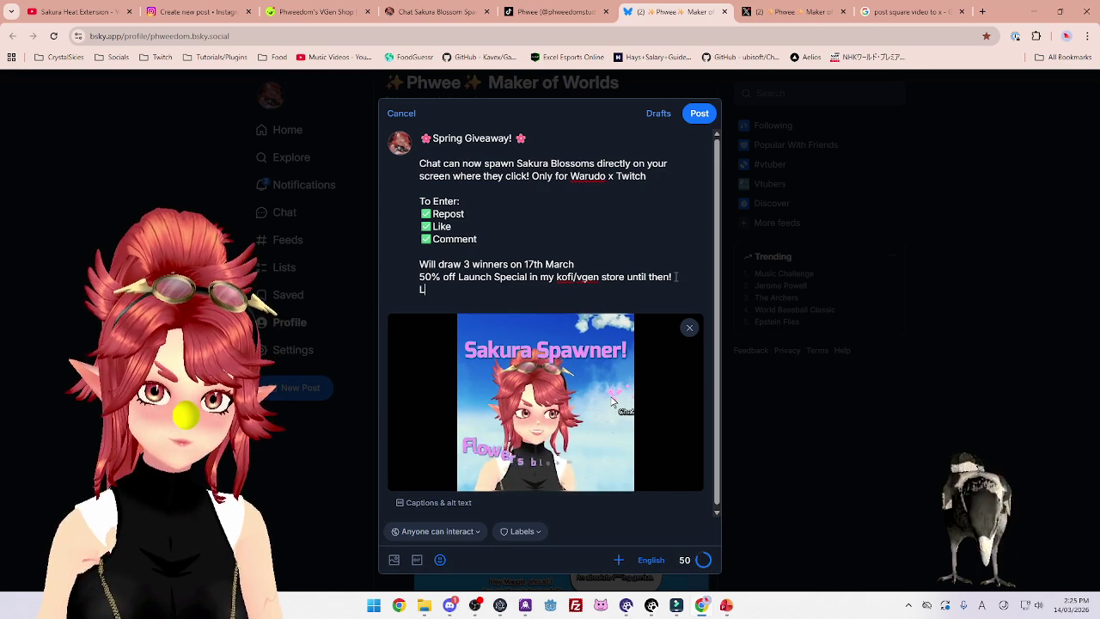
key(BackSpace)
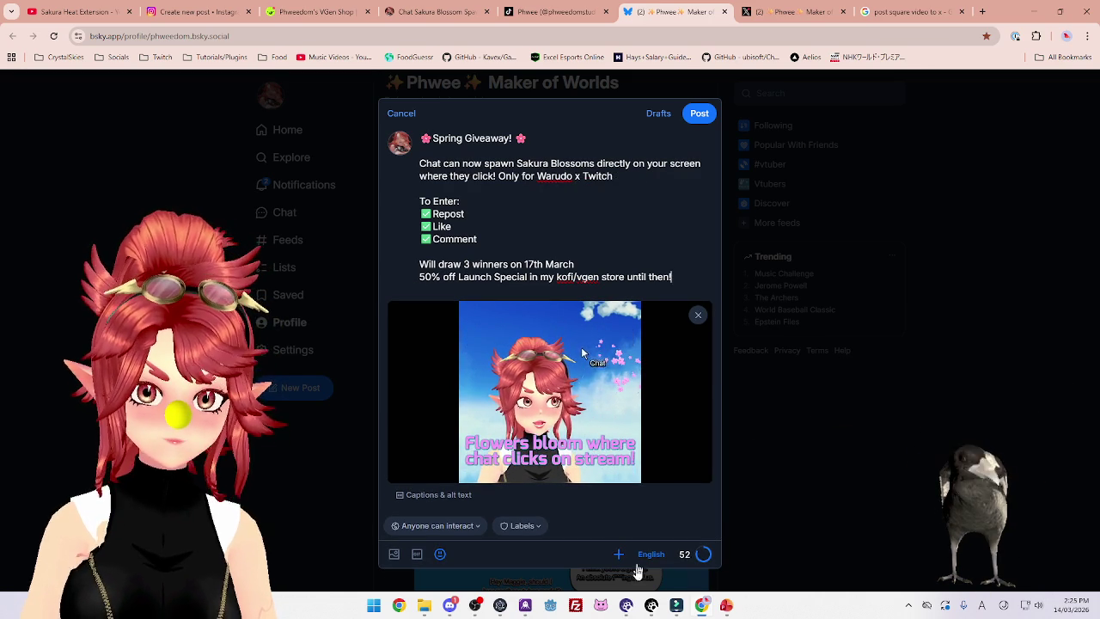
click(620, 554)
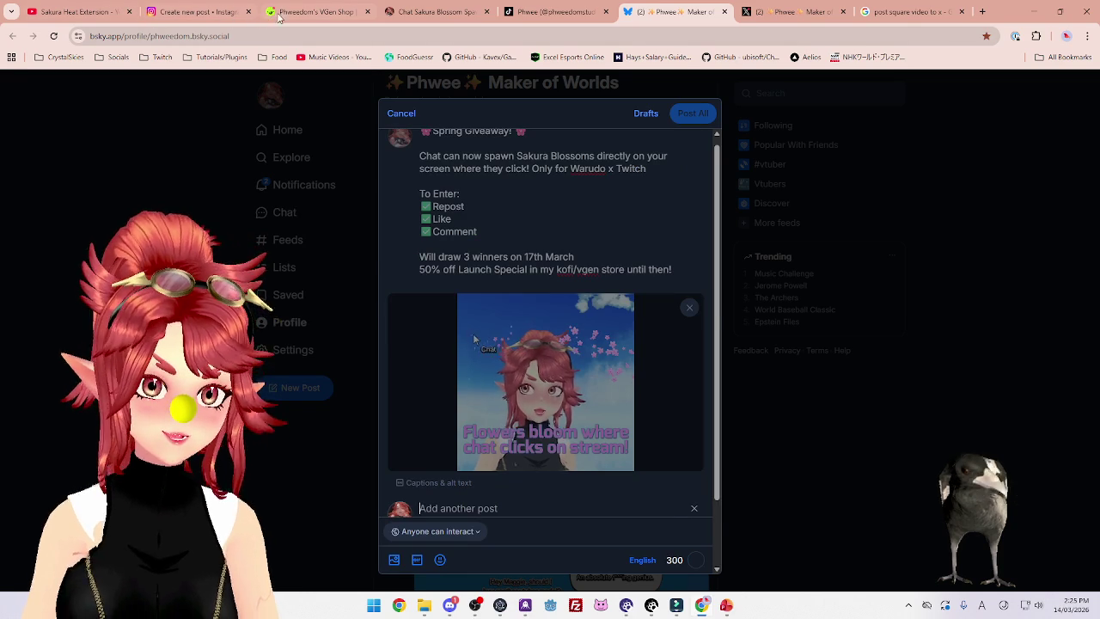
Paste the Sakura Blossom Spawner's VGen product link into the follow-up post, with a new line after it
click(303, 14)
click(358, 435)
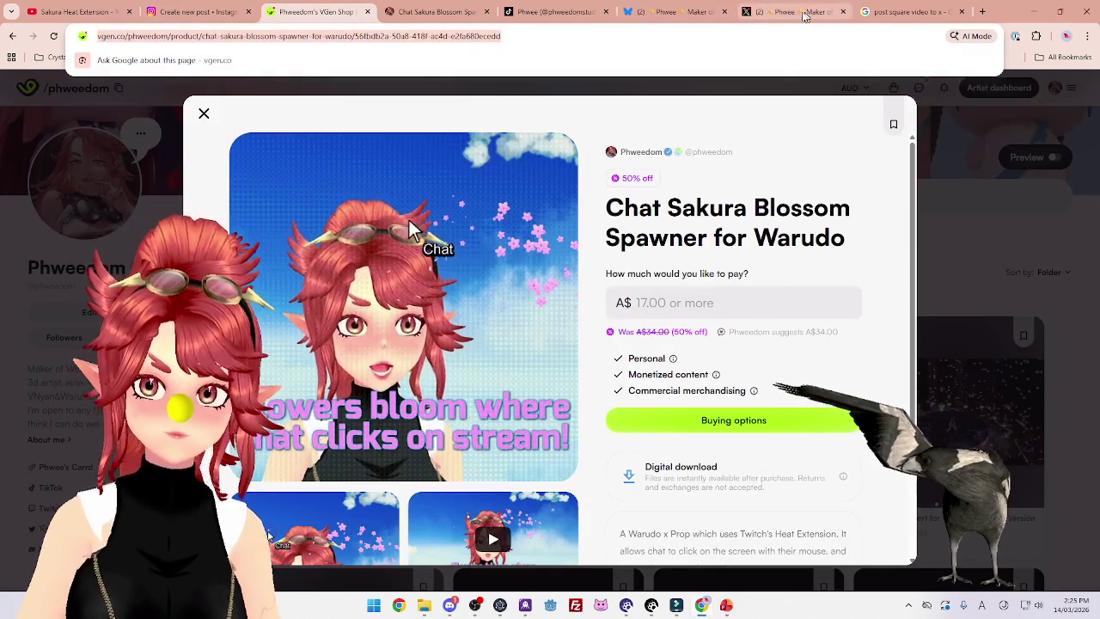
click(750, 13)
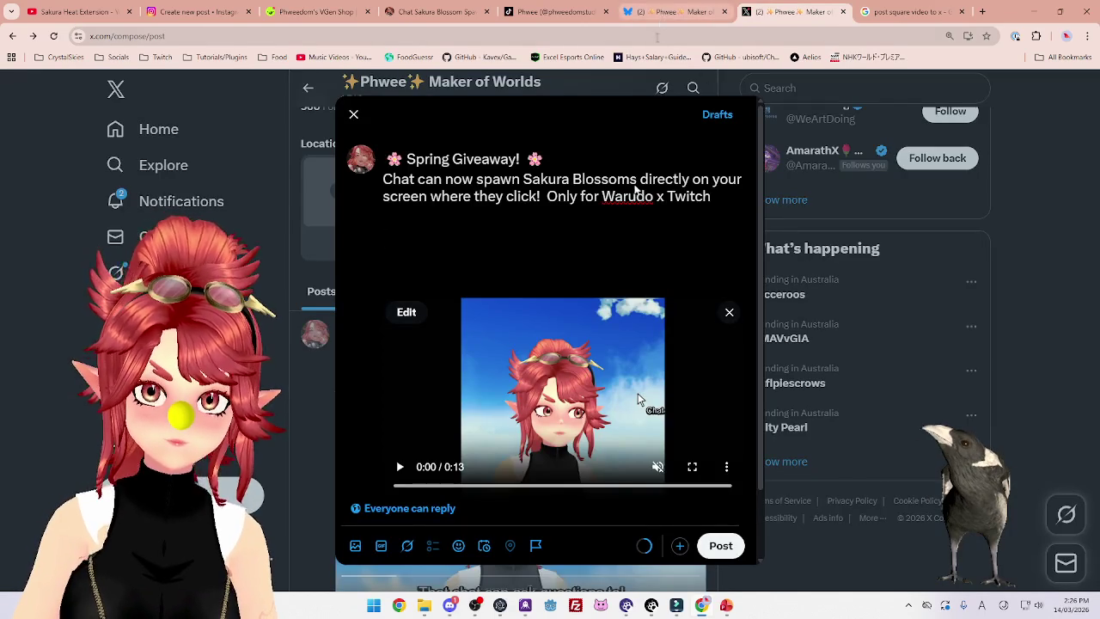
click(671, 12)
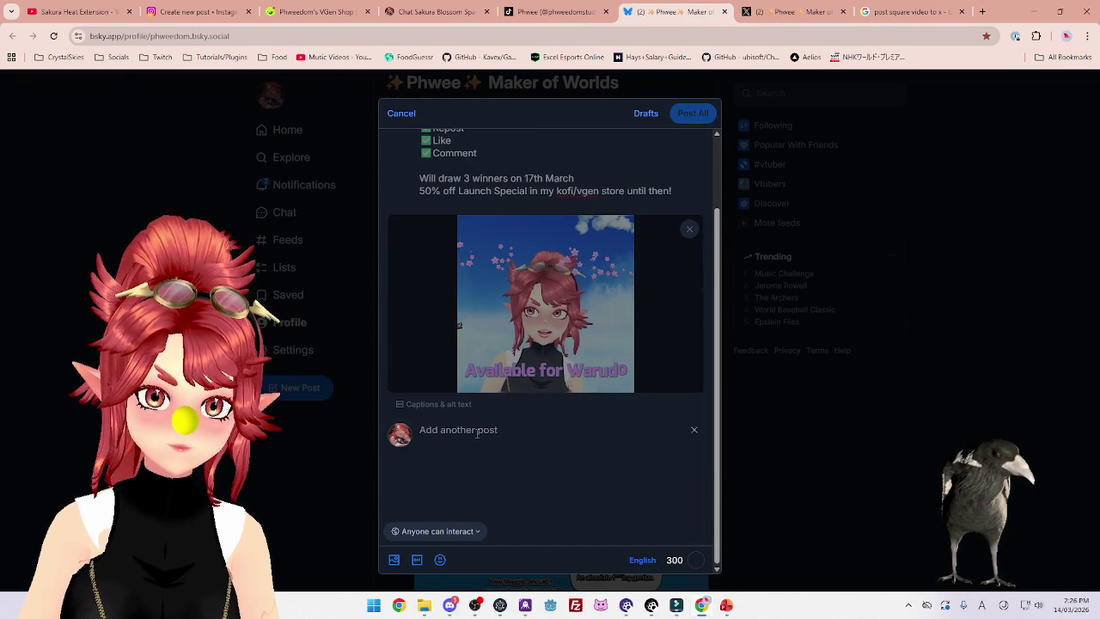
text(https://vgen.co/phweedom/product/chat-sakura-blossom-spawner-for-warudo/56fbdb2a-50a8-418f-ac4d-e2fa680ecedd)
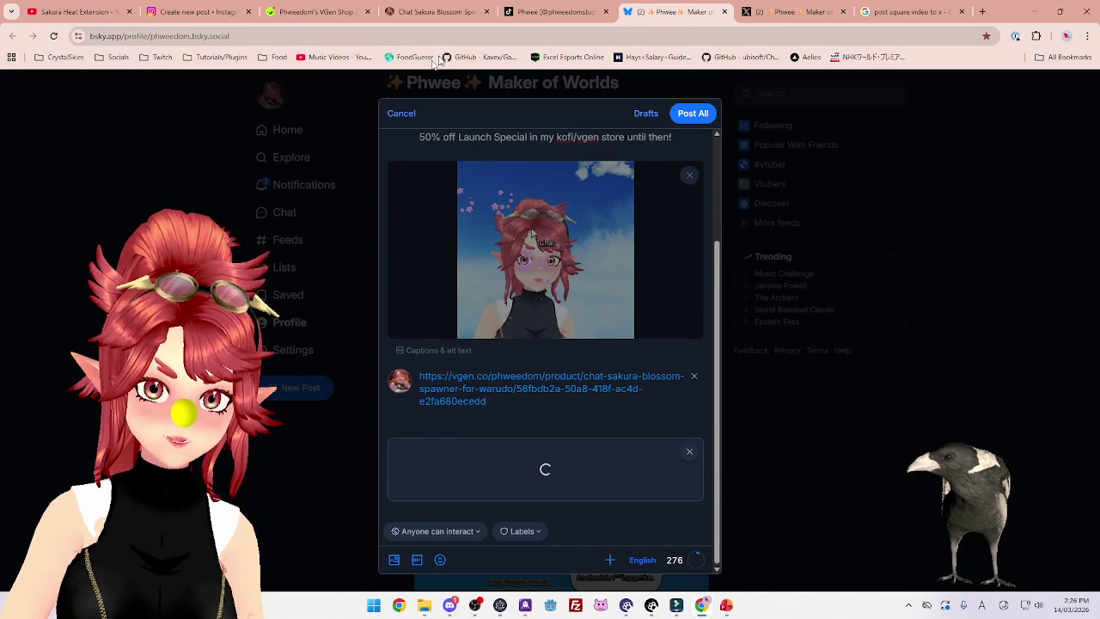
click(284, 12)
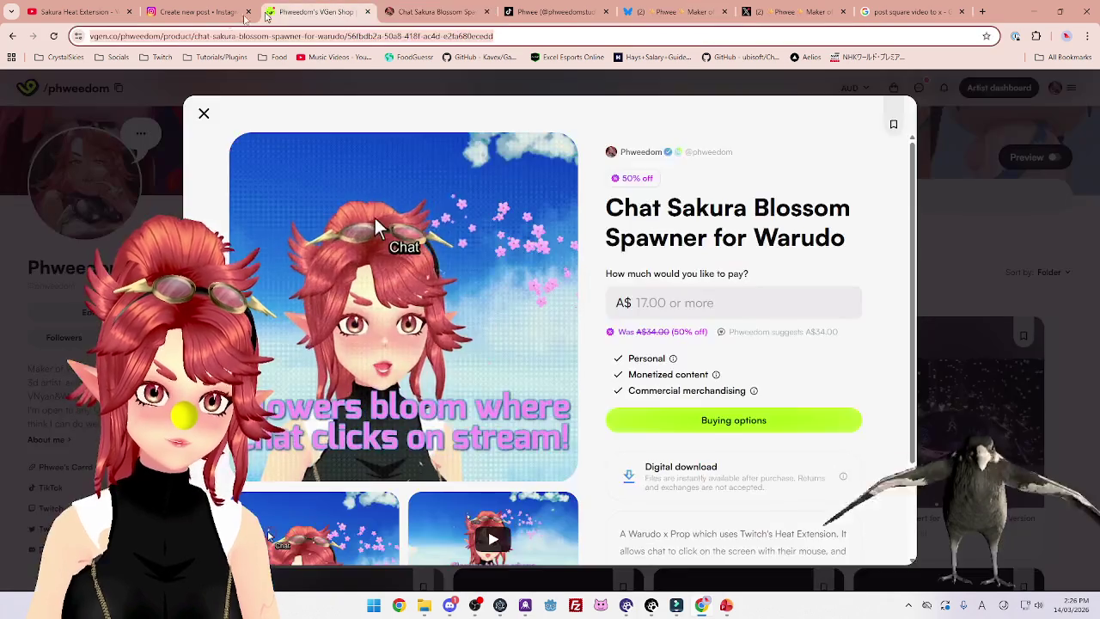
click(434, 12)
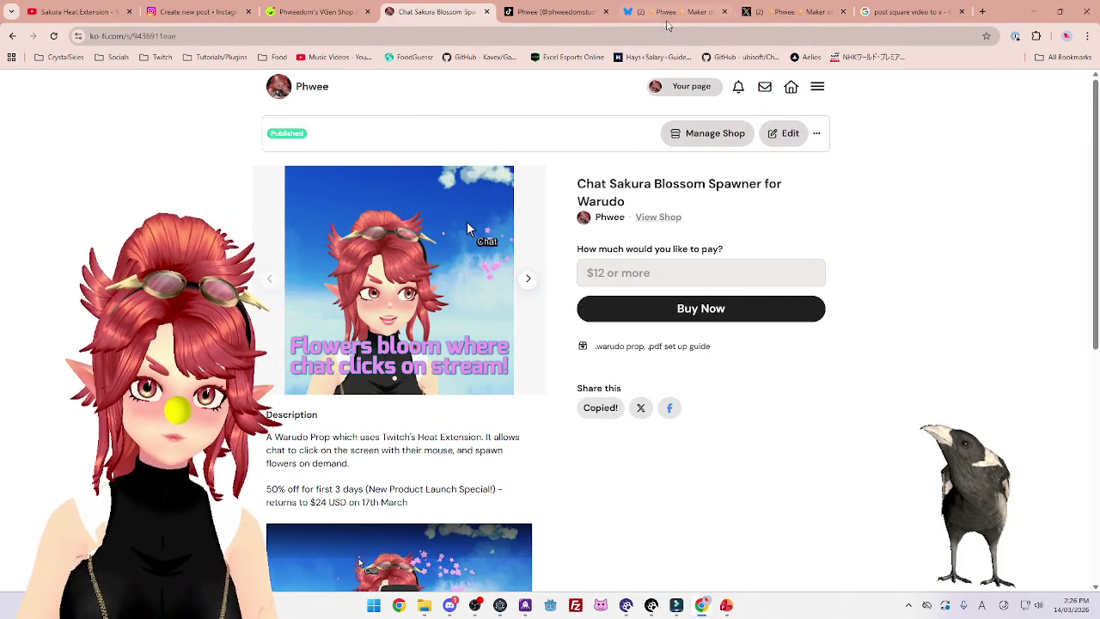
click(791, 12)
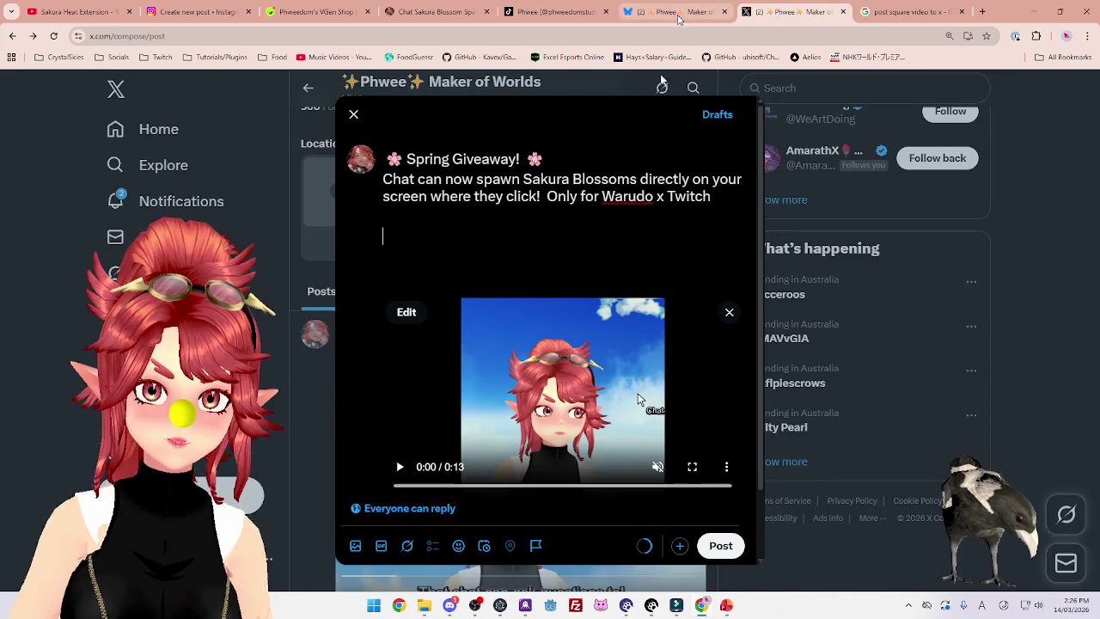
click(675, 13)
key(Return)
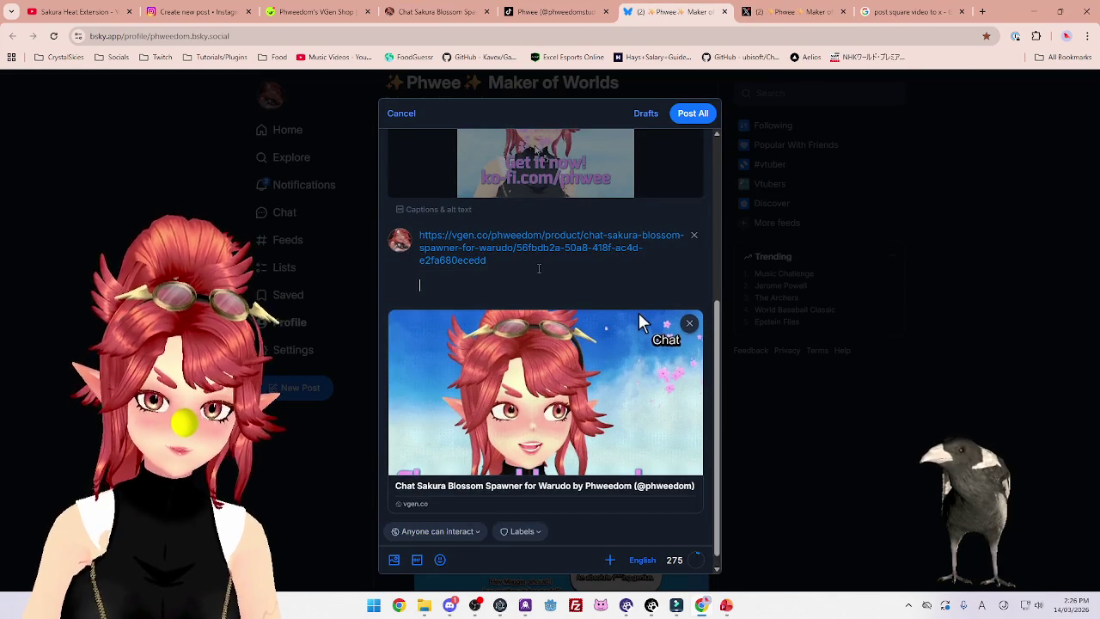
Paste the Ko-fi product link with a KOFI label, and label the VGen link VGEN
key(ctrl+v)
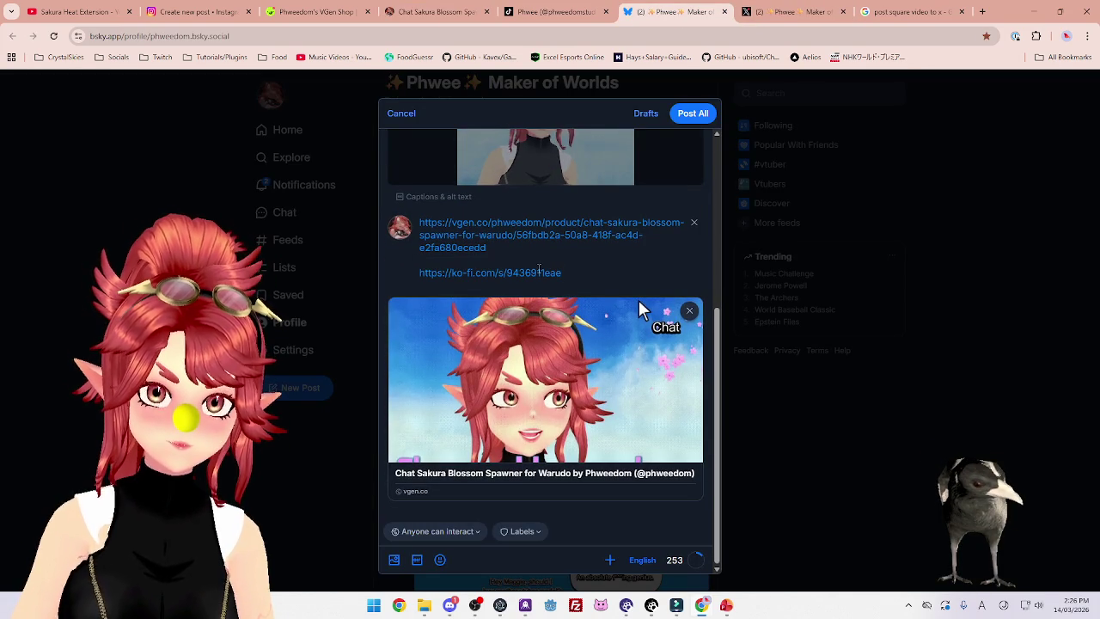
text(KOFI)
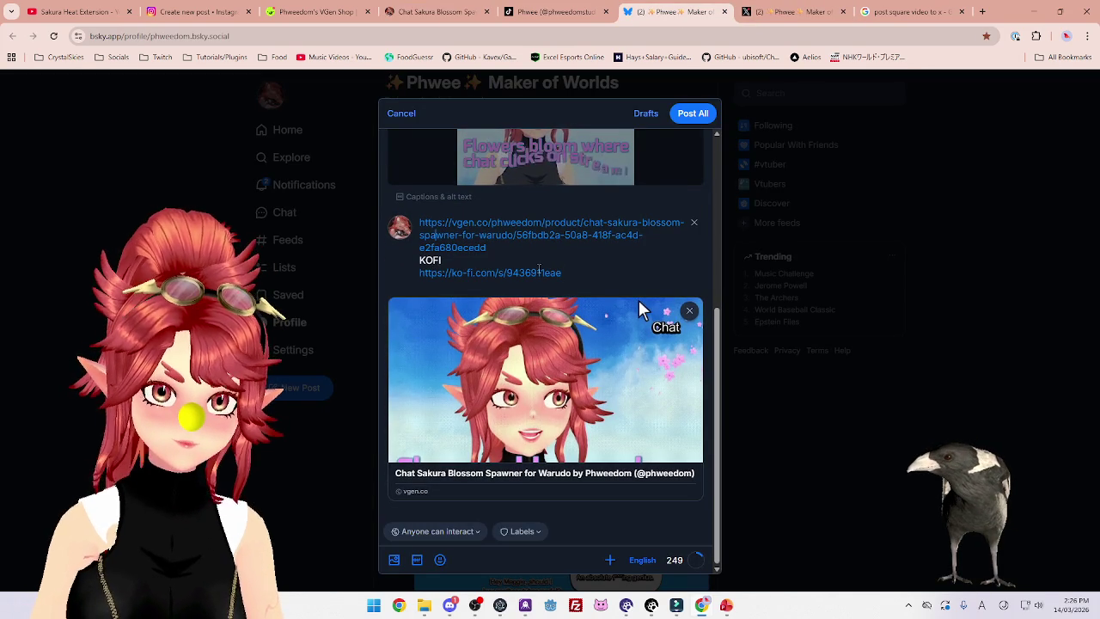
key(ctrl+Home)
text(VGEN)
key(Return)
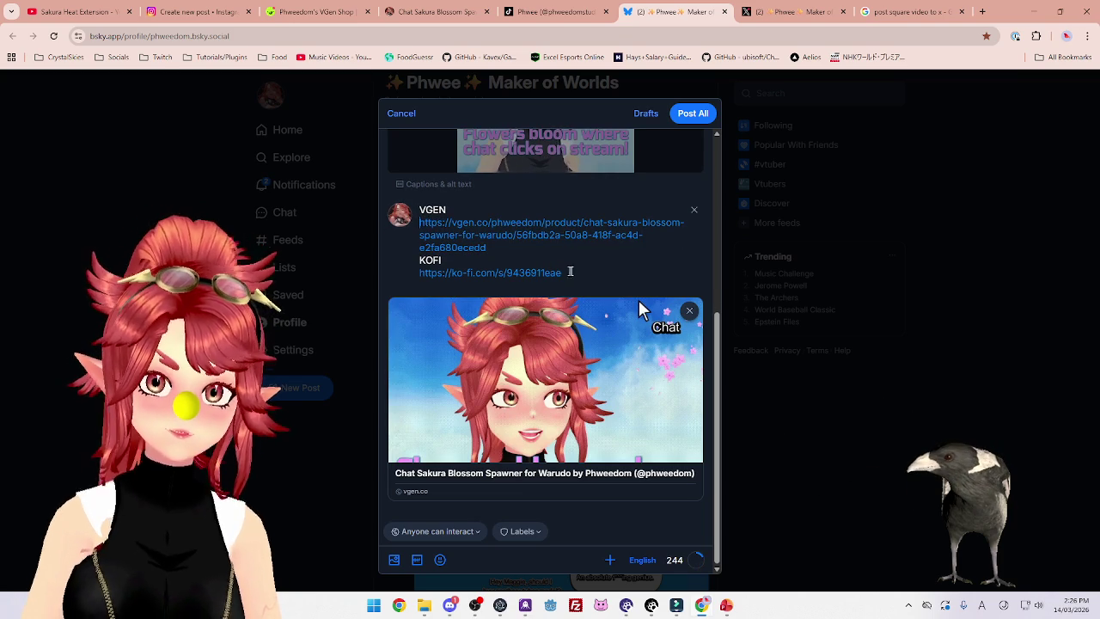
Move the KOFI label and link above VGEN and remove the trailing blank line
drag(563, 273, 421, 260)
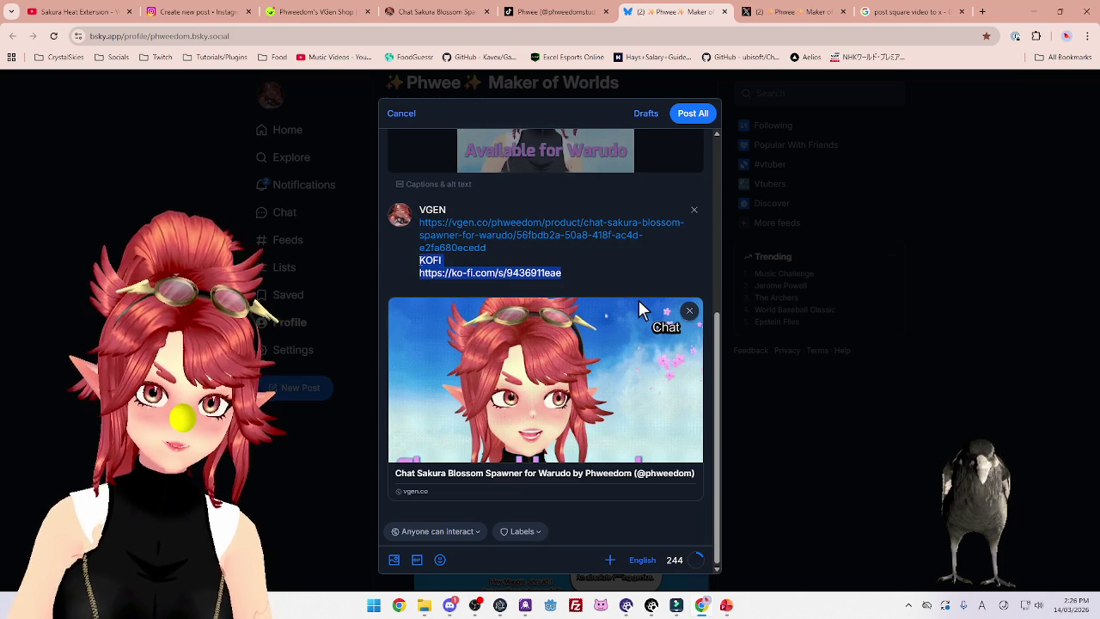
key(ctrl+x)
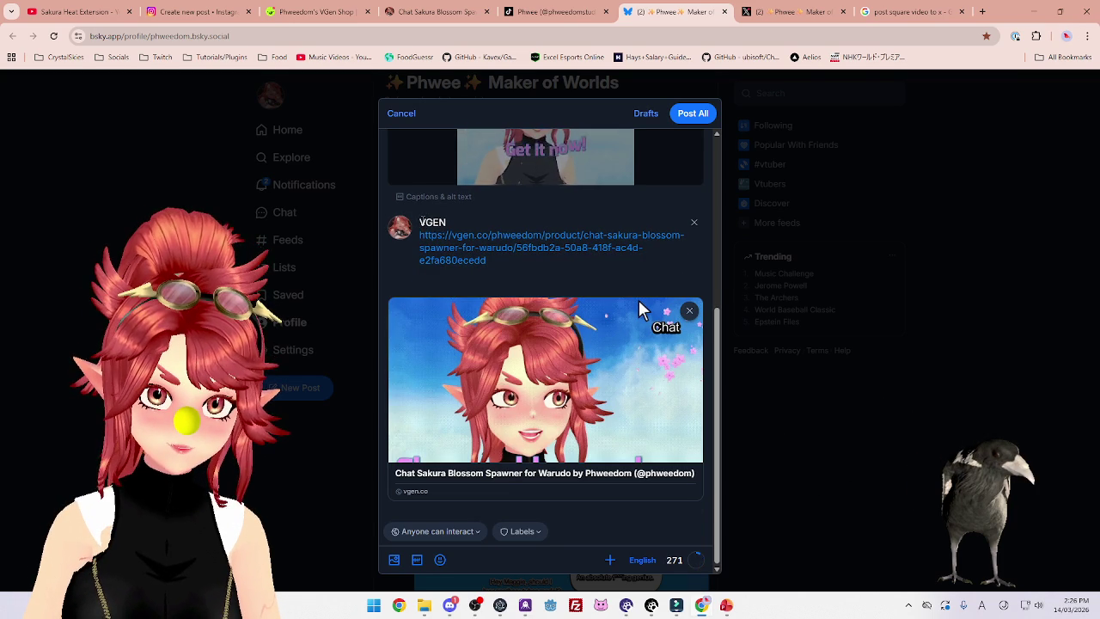
key(ctrl+v)
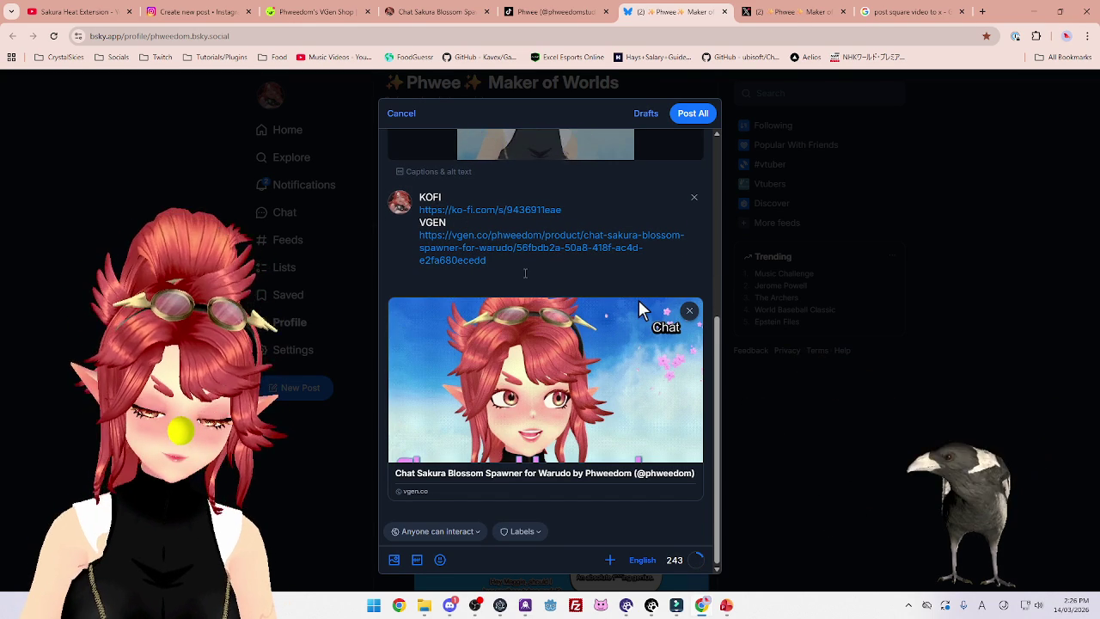
key(BackSpace)
scroll(529, 243, up, 3)
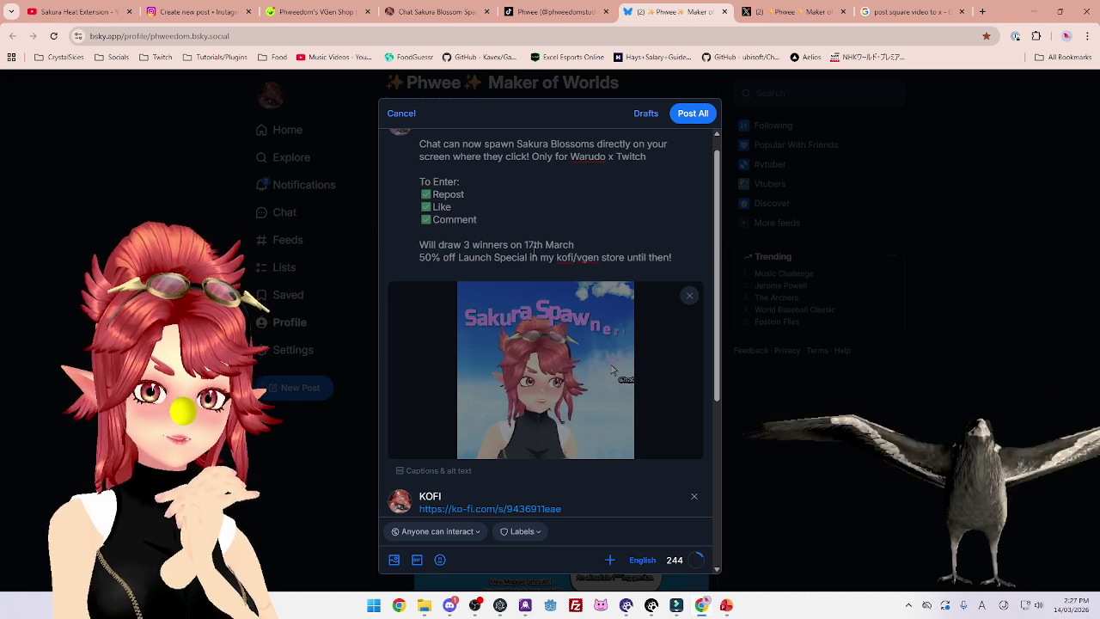
scroll(639, 422, down, 2)
scroll(636, 386, up, 5)
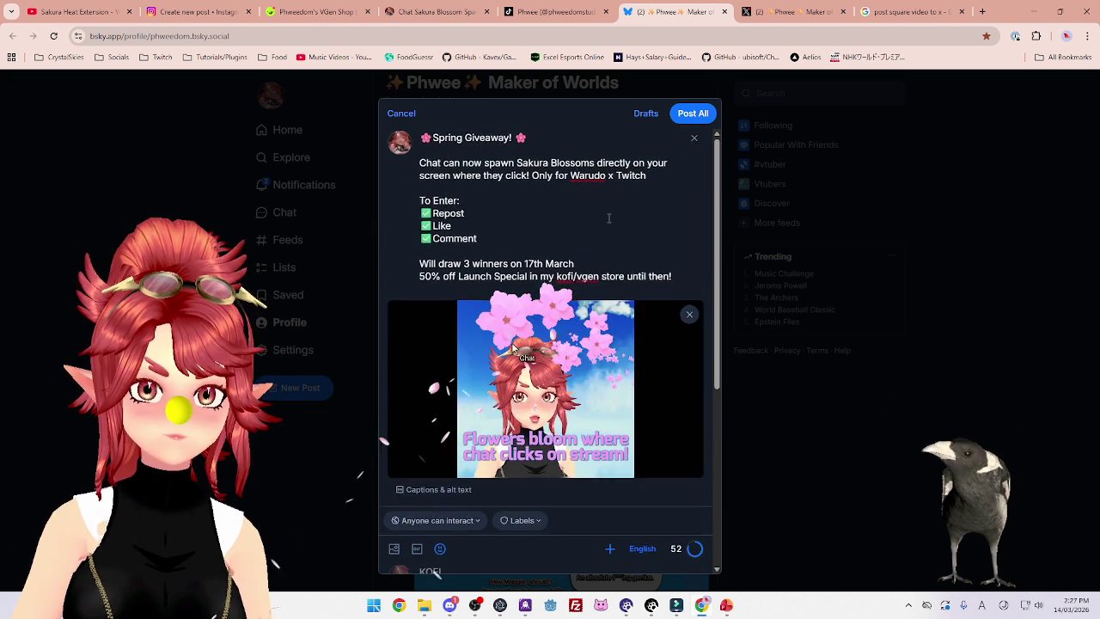
Add the hashtag line '#vtuberasset #giveaway #envtuber' below the offer line
scroll(610, 219, down, 3)
scroll(609, 218, up, 2)
scroll(609, 217, up, 1)
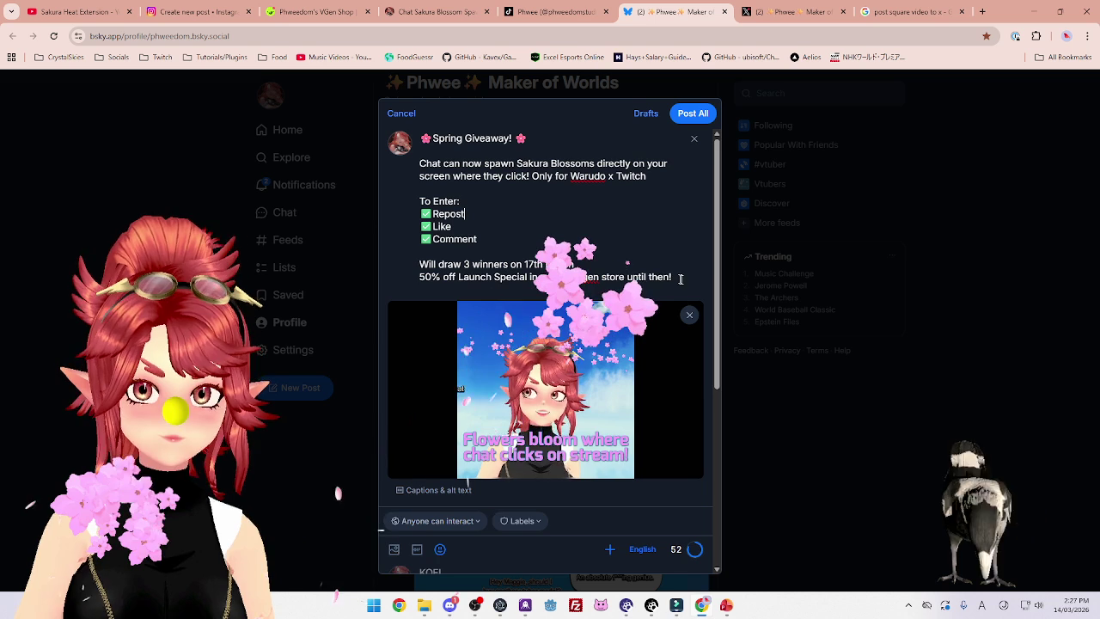
key(Return)
text(#)
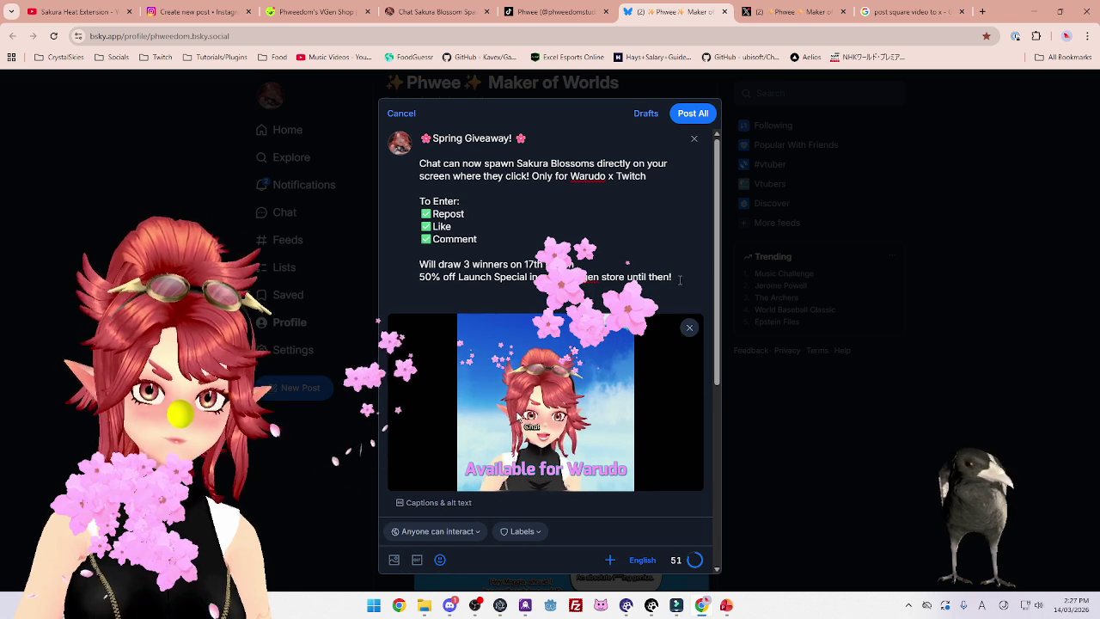
text(vtuber)
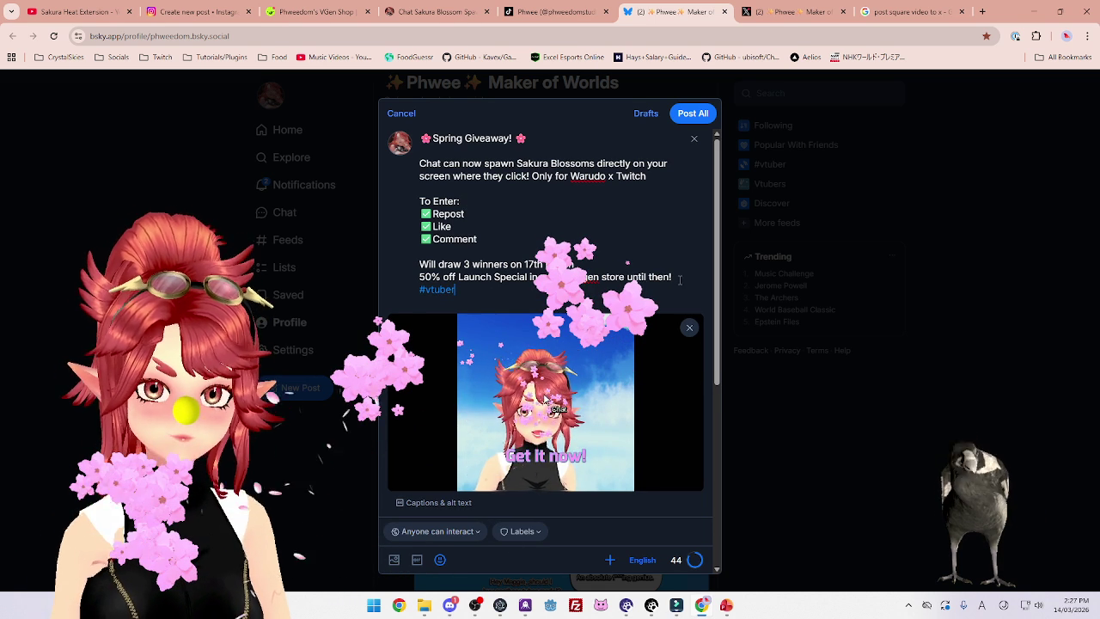
text(asset)
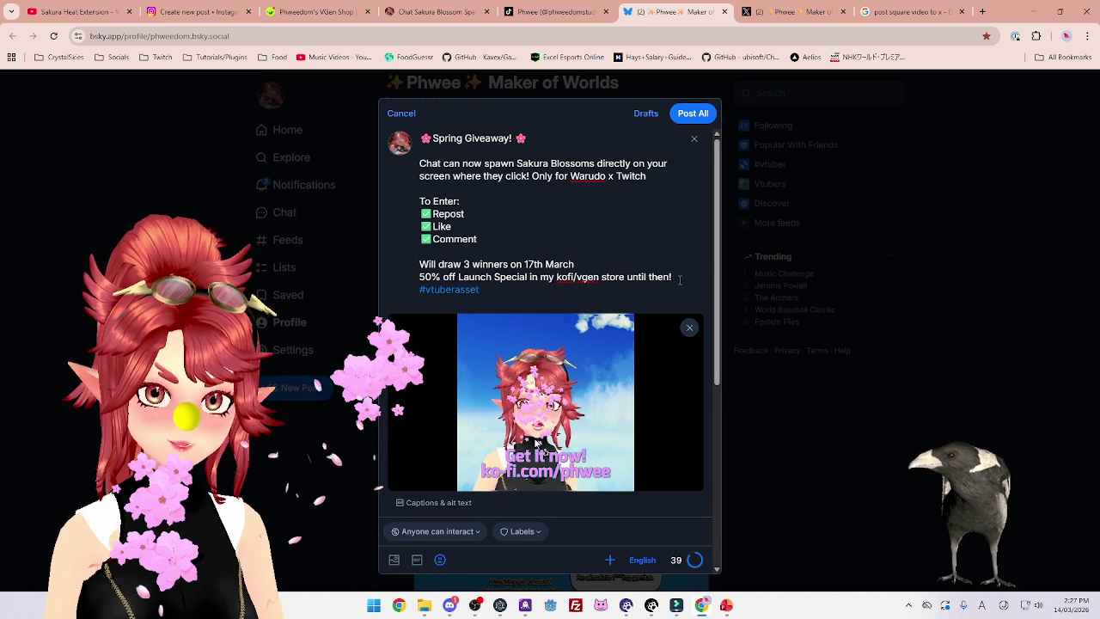
text( #giveaway)
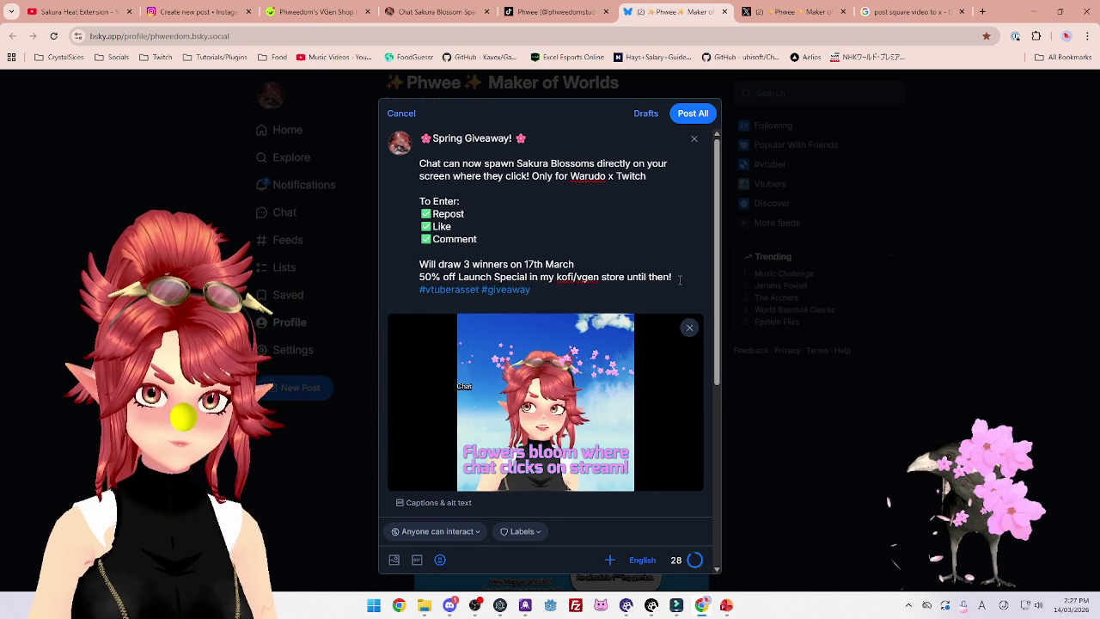
text(#)
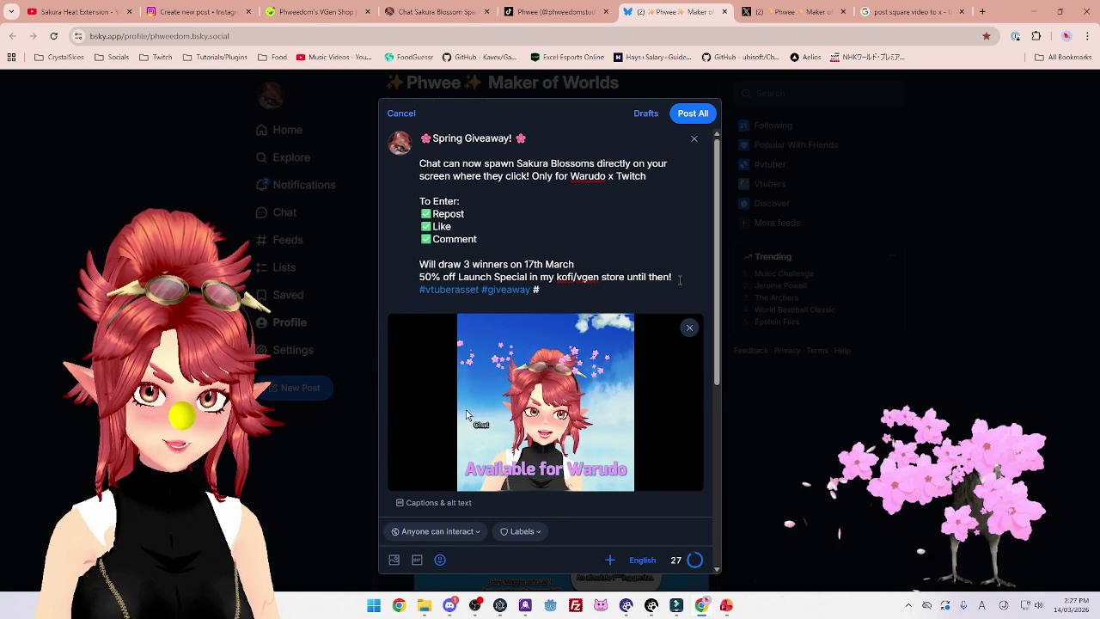
text(envtuber)
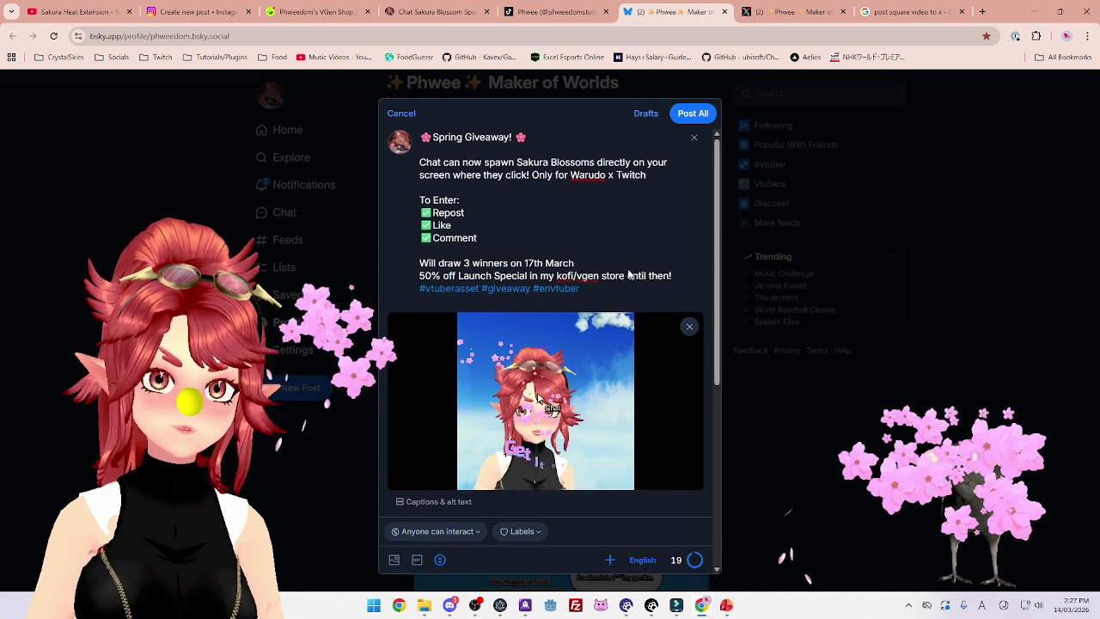
scroll(634, 288, down, 3)
scroll(634, 281, up, 3)
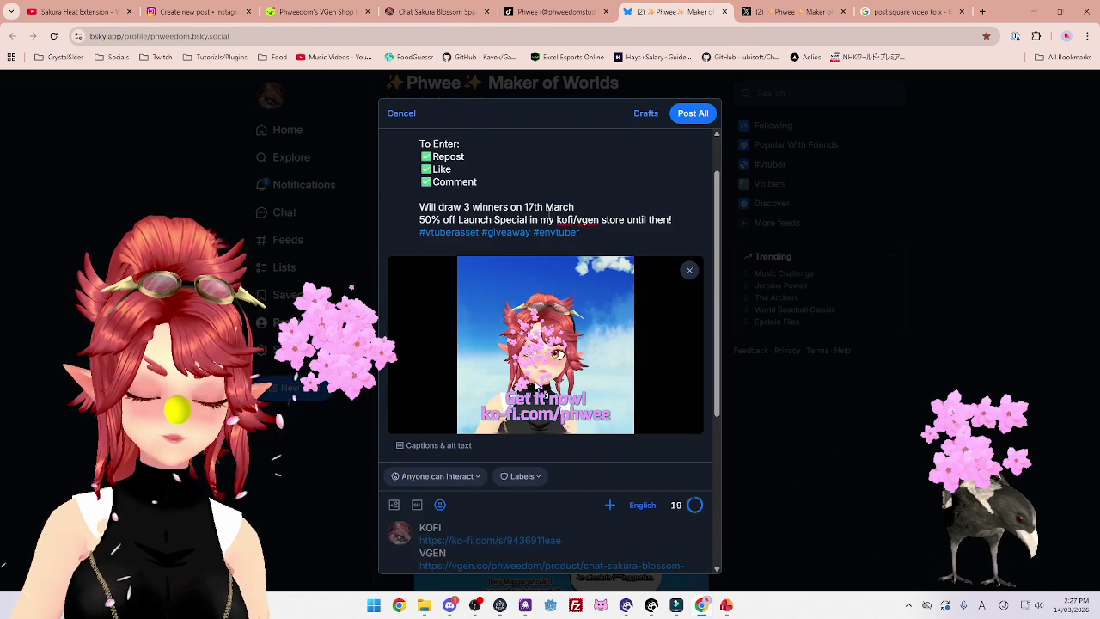
scroll(548, 215, down, 3)
scroll(548, 215, up, 4)
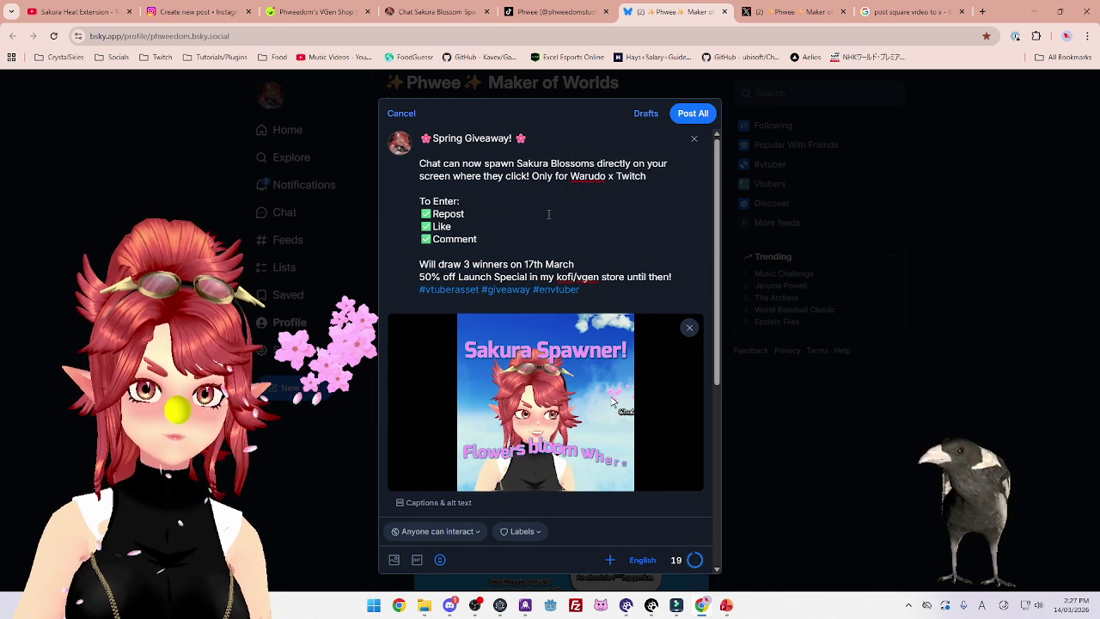
scroll(548, 215, down, 3)
scroll(548, 220, up, 3)
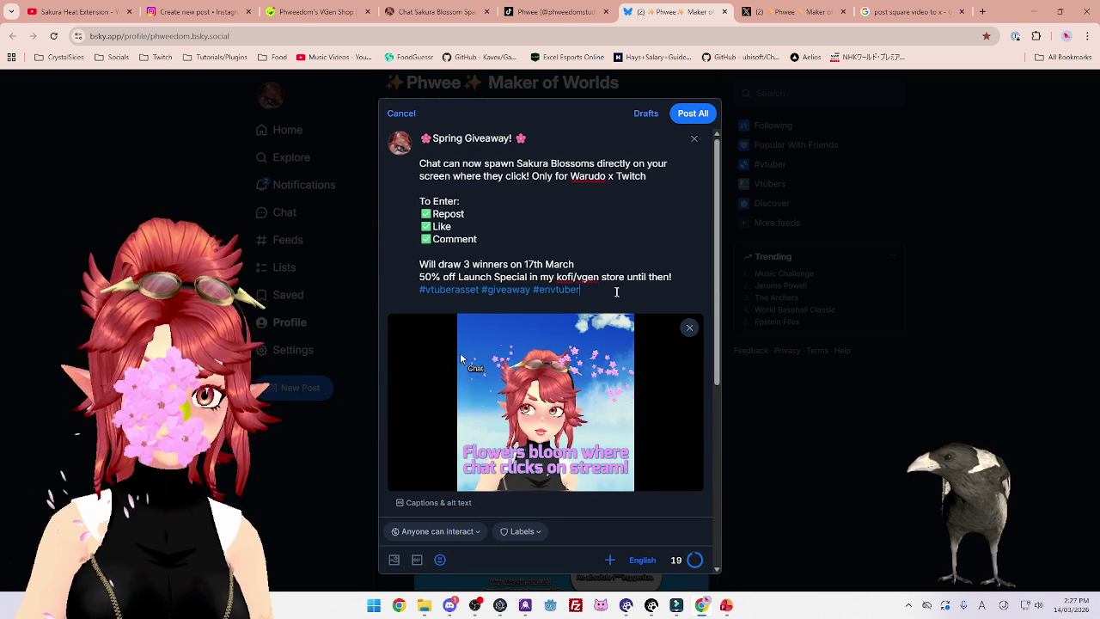
Copy the full post text and change the draw line to '3 BlueSky winners'
mouse_move(616, 296)
mouse_down()
mouse_move(421, 164)
mouse_move(418, 142)
mouse_up()
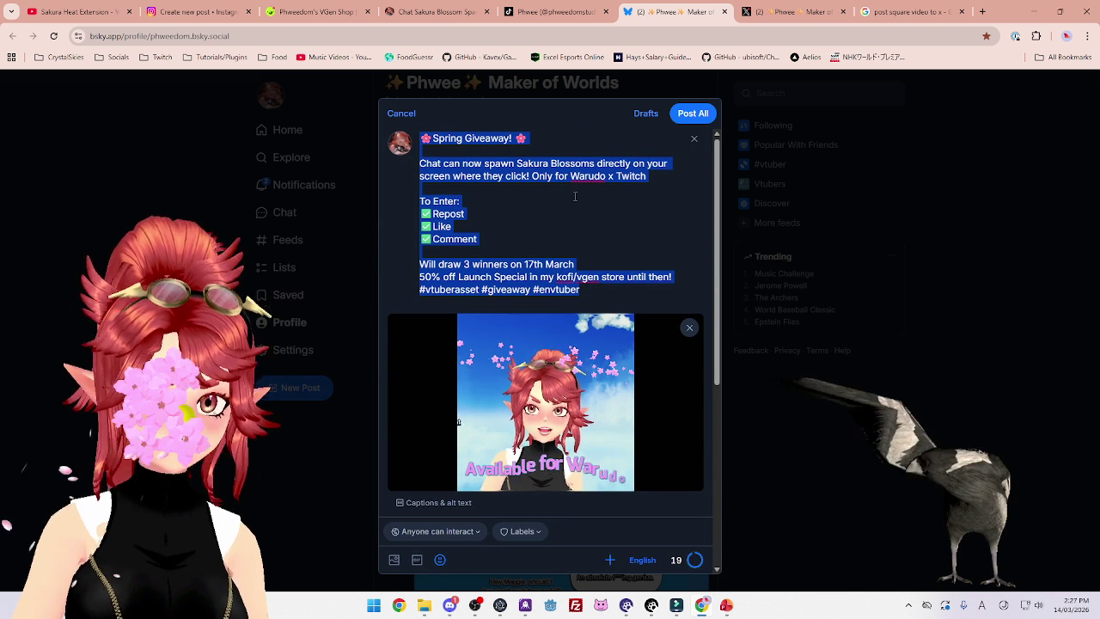
click(471, 264)
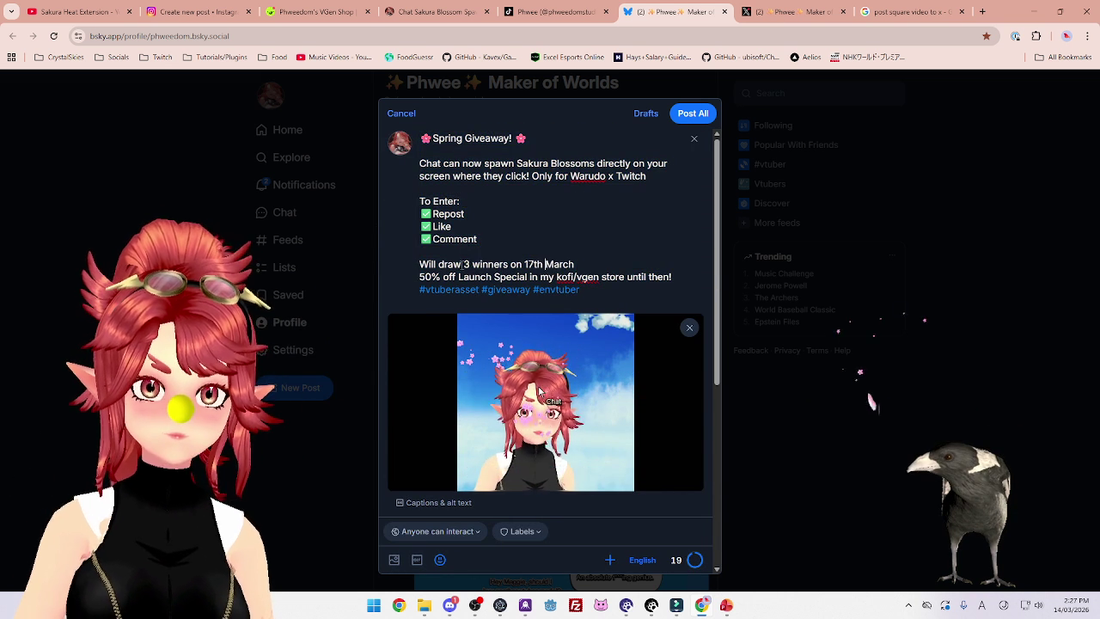
text(BlueSkuy)
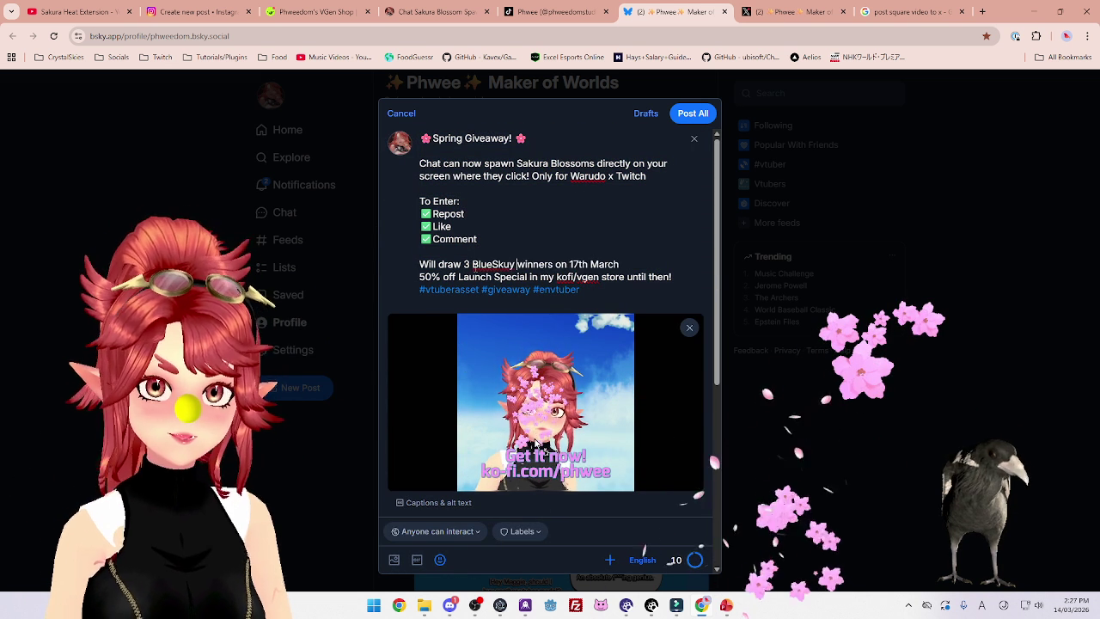
text(k)
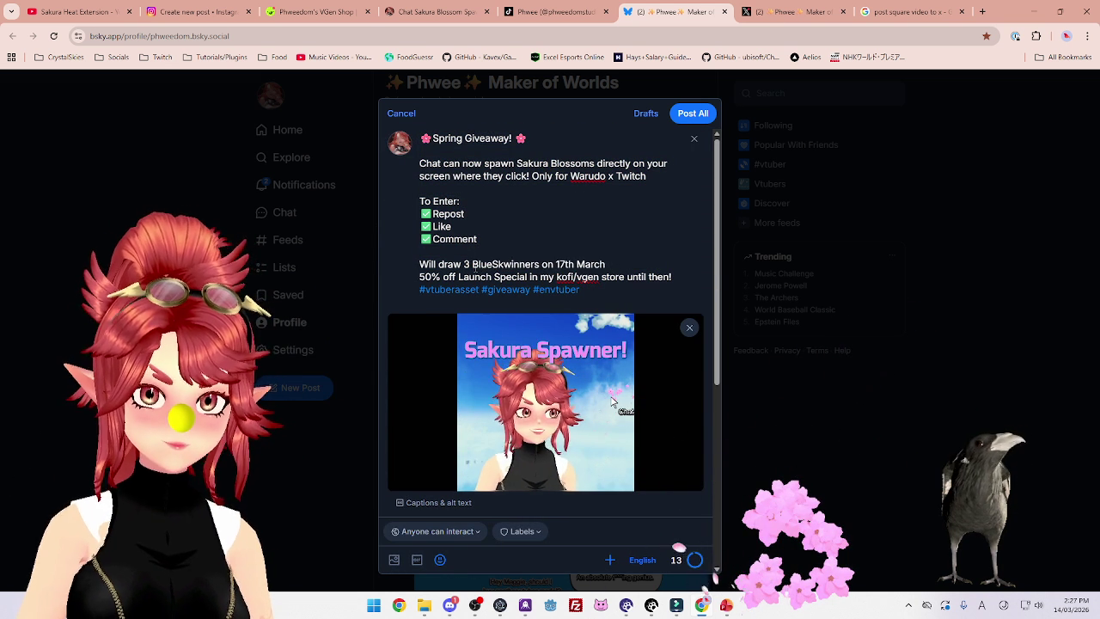
text(y)
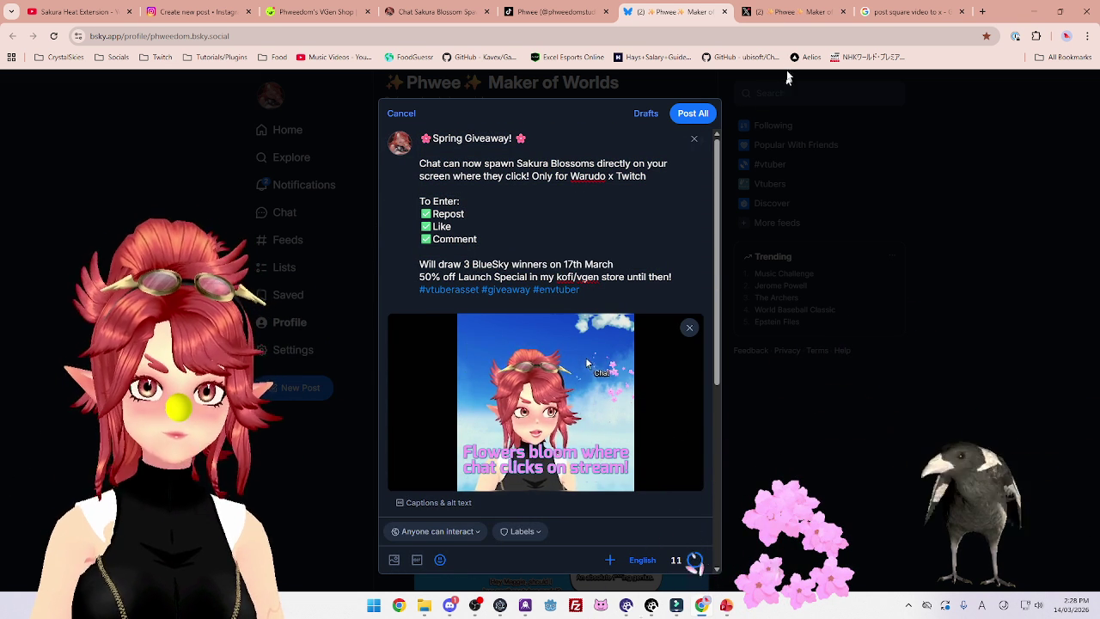
key(ctrl+Tab)
Replace the X draft text with the giveaway post, making the draw line '3 winners for X'
mouse_move(437, 240)
mouse_down()
mouse_move(383, 180)
mouse_move(386, 143)
mouse_up()
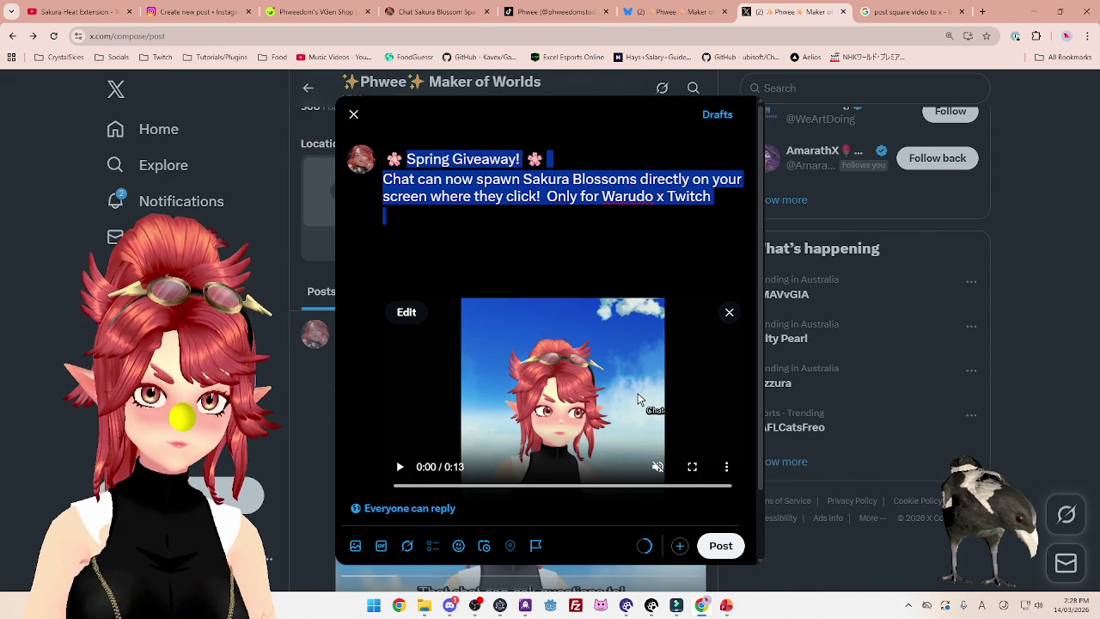
key(BackSpace)
text(🌸 Spring Giveaway! 🌸  Chat can now spawn Sakura Blossoms directly on your screen where they click! Only for Warudo x Twitch  To Enter: ✅ Repost ✅ Like ✅ Comment  Will draw 3 winners on 17th March 50% off Launch Special in my kofi/vgen store until then! #vtuberasset #giveaway #envtuber)
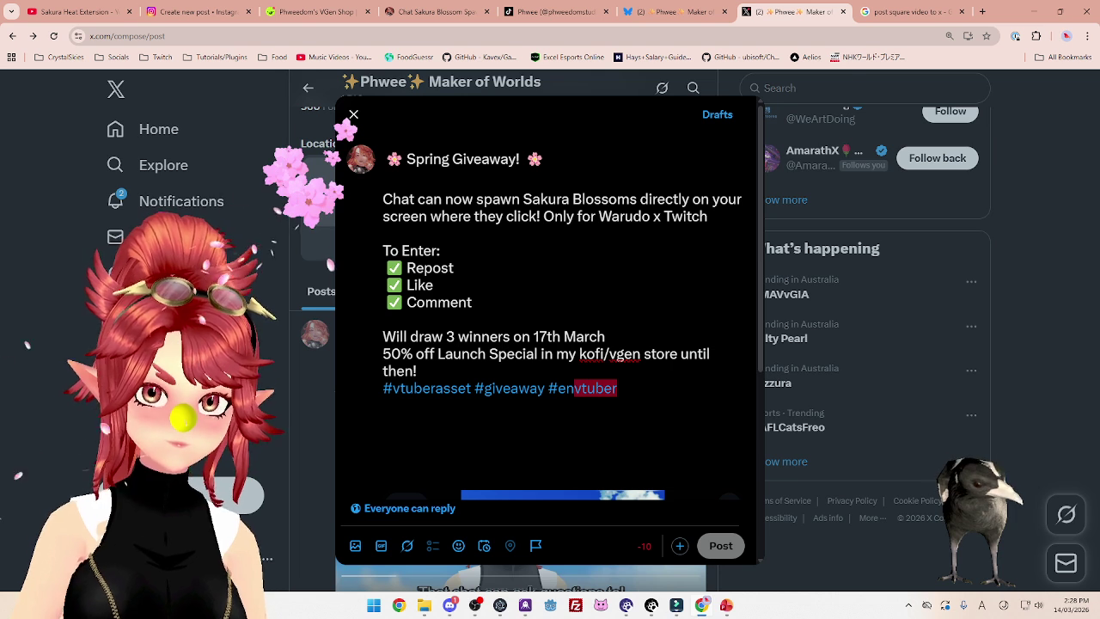
text(X)
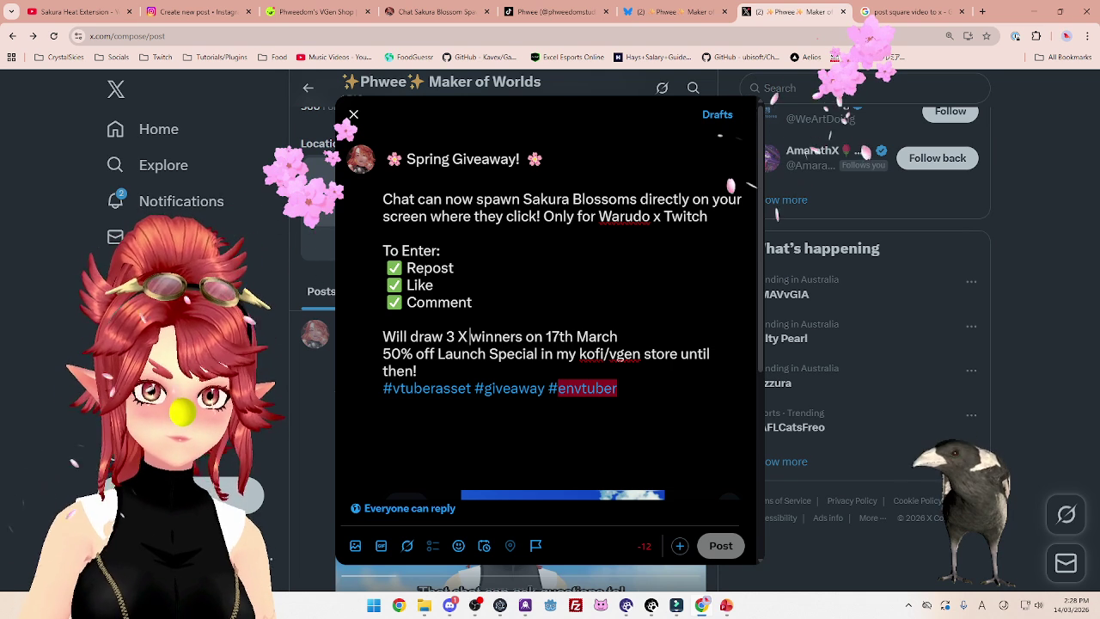
double_click(463, 337)
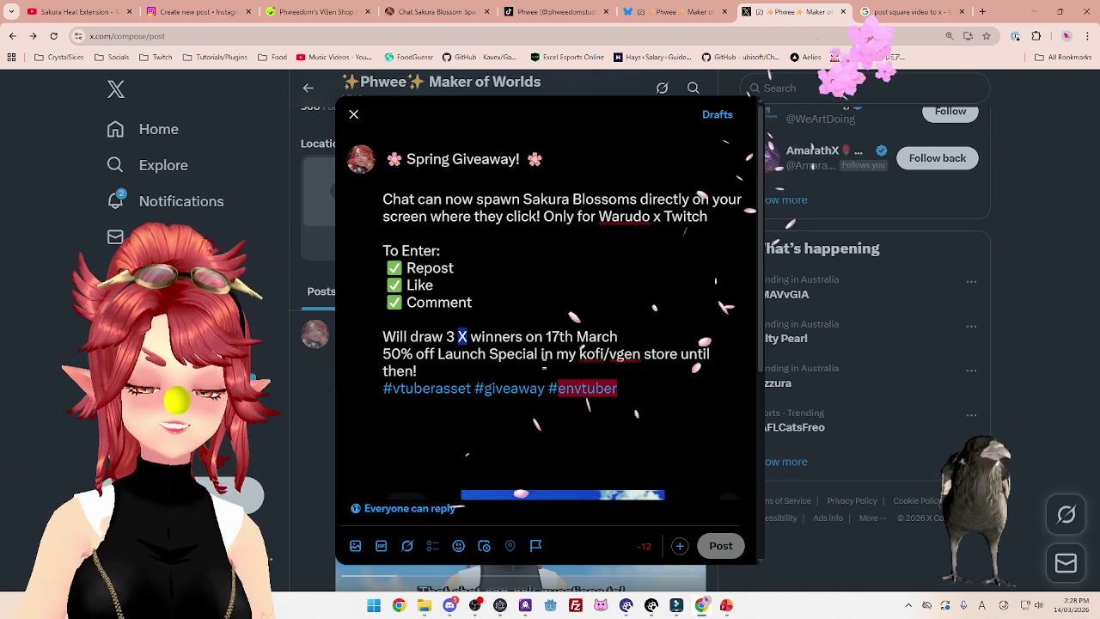
scroll(463, 307, down, 1)
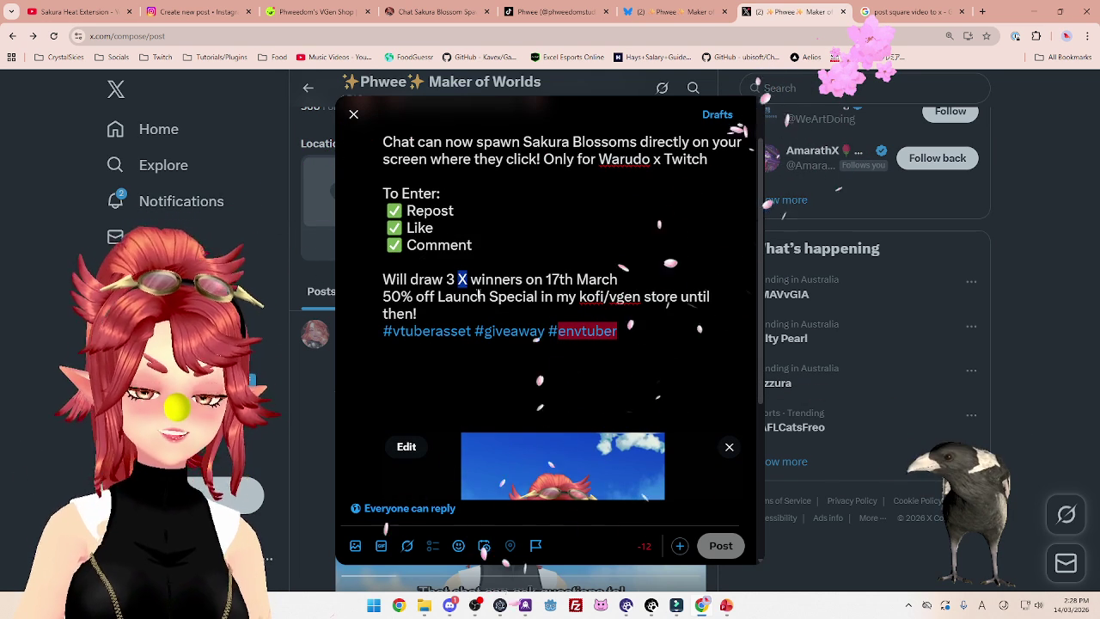
click(482, 280)
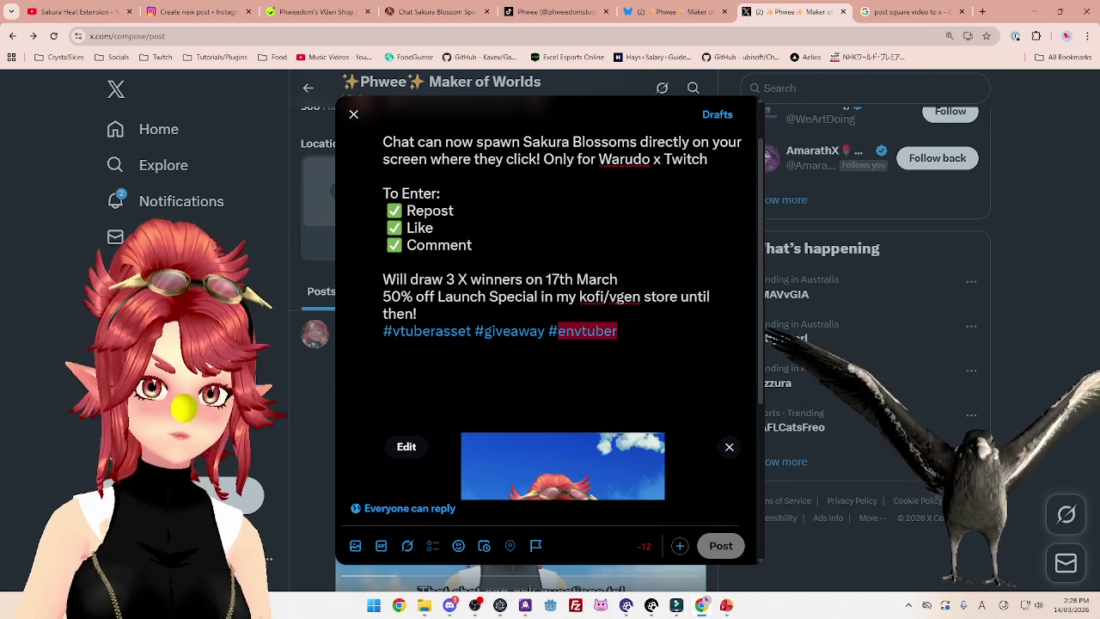
key(BackSpace)
key(BackSpace)
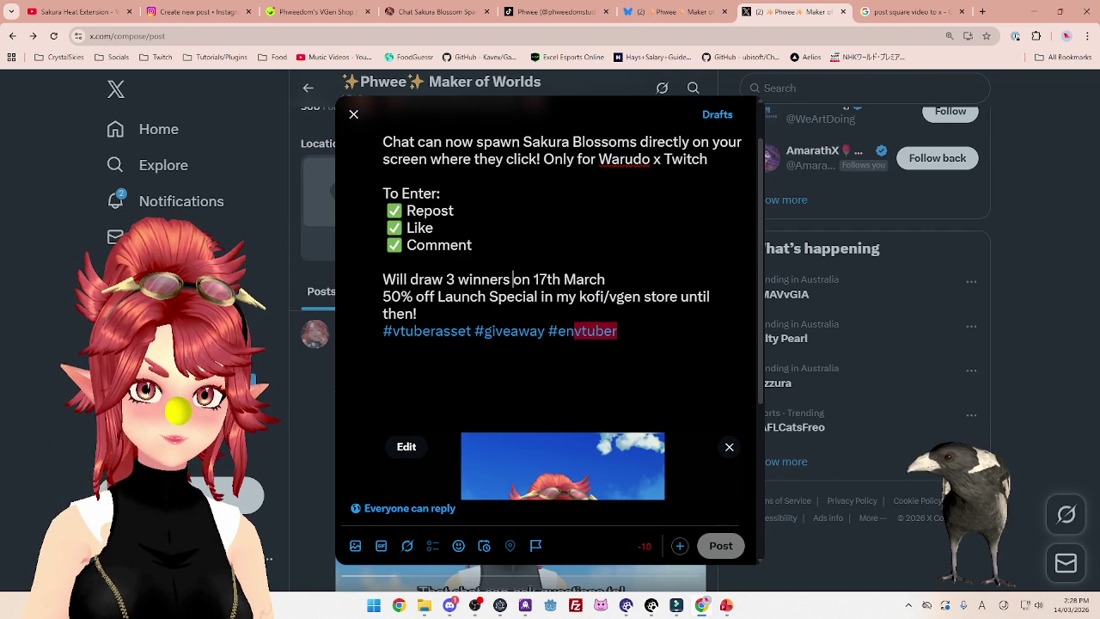
text(for X)
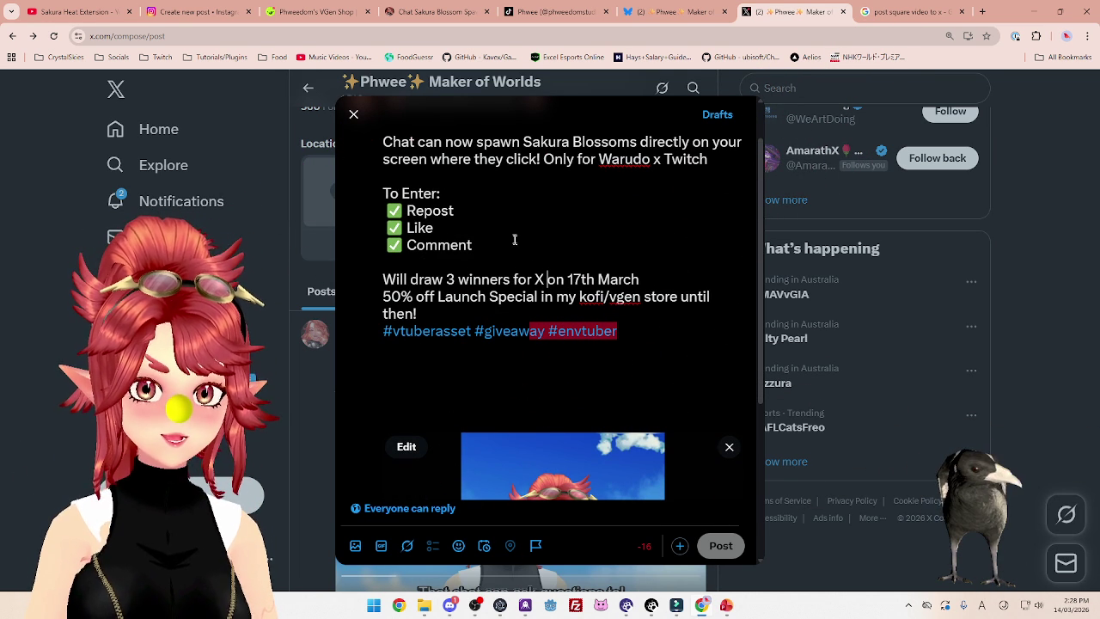
Review the end of the X draft and return to the empty line under 'Spring Giveaway!'
scroll(507, 214, up, 1)
scroll(507, 213, down, 1)
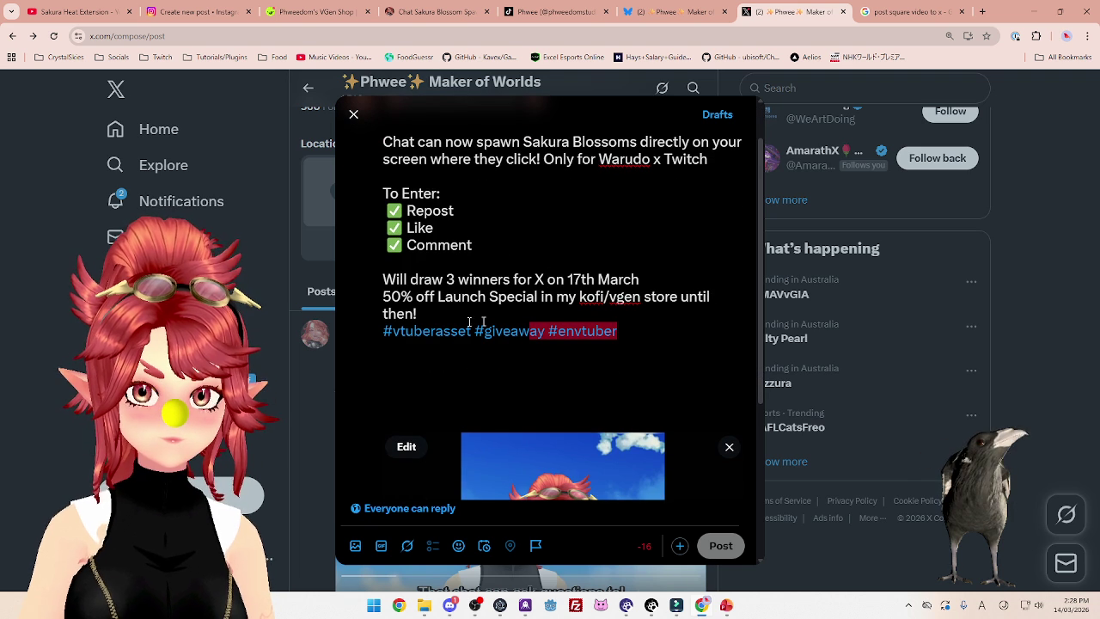
click(640, 337)
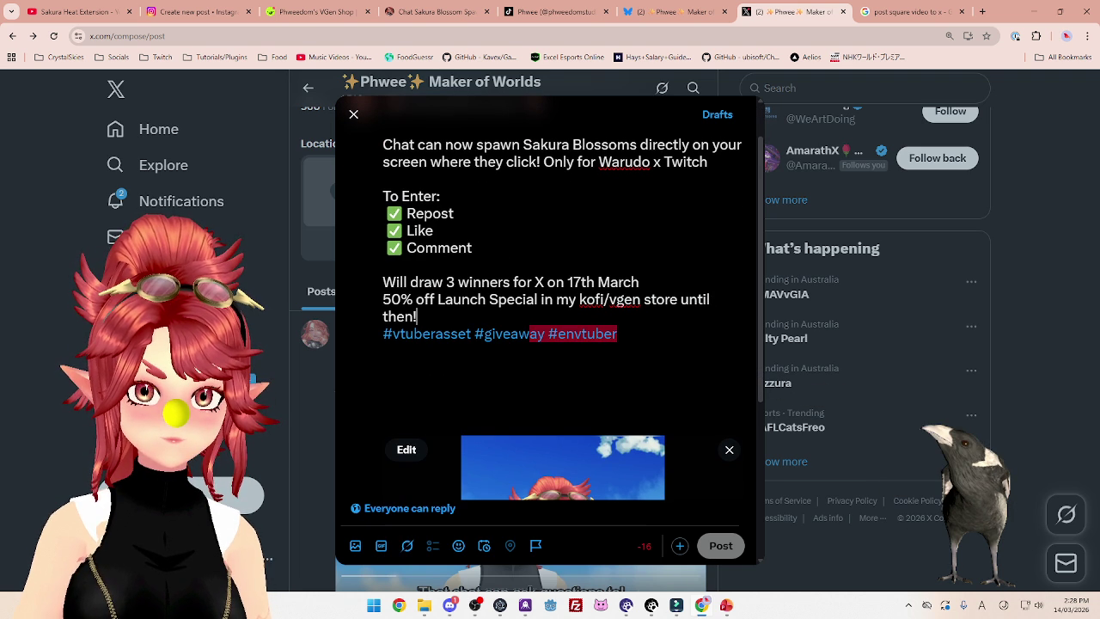
mouse_move(593, 333)
mouse_down()
mouse_move(572, 334)
mouse_move(624, 334)
mouse_up()
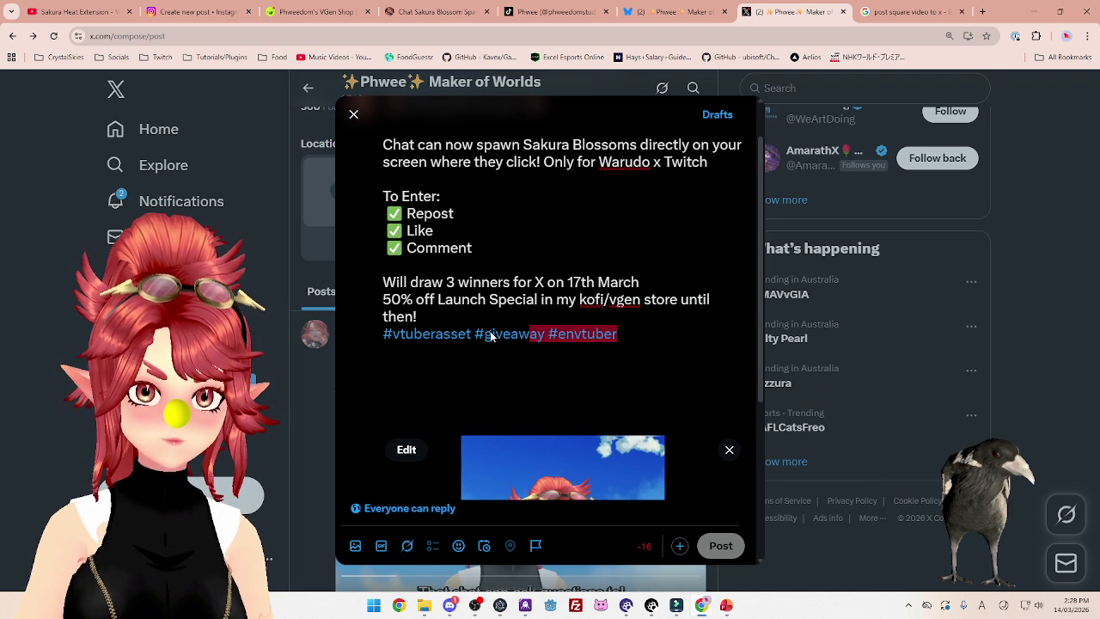
scroll(486, 318, up, 1)
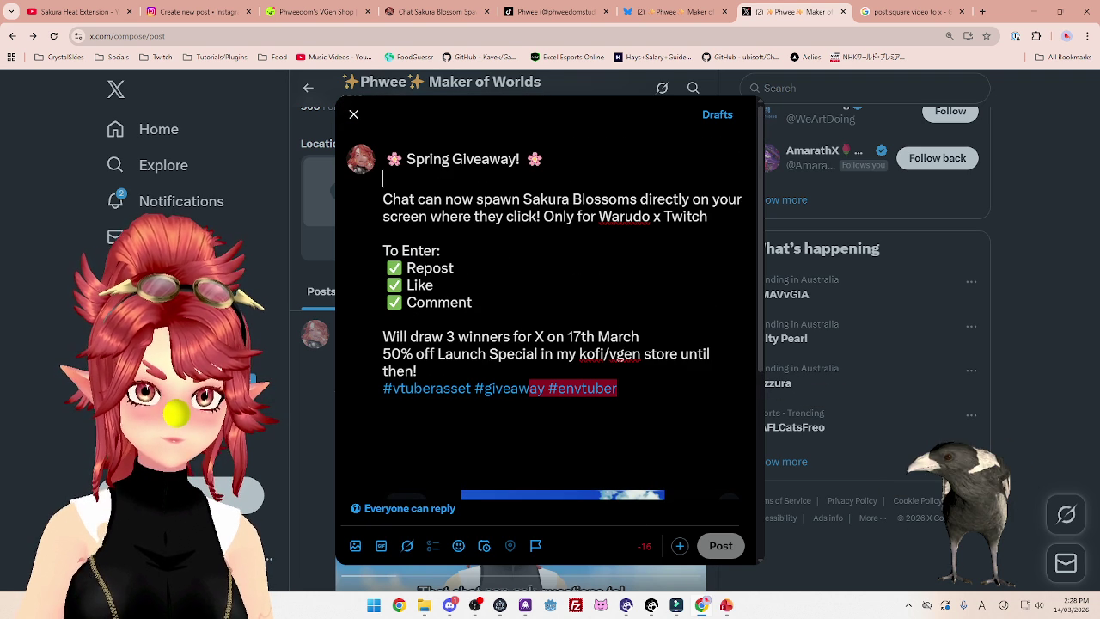
click(383, 178)
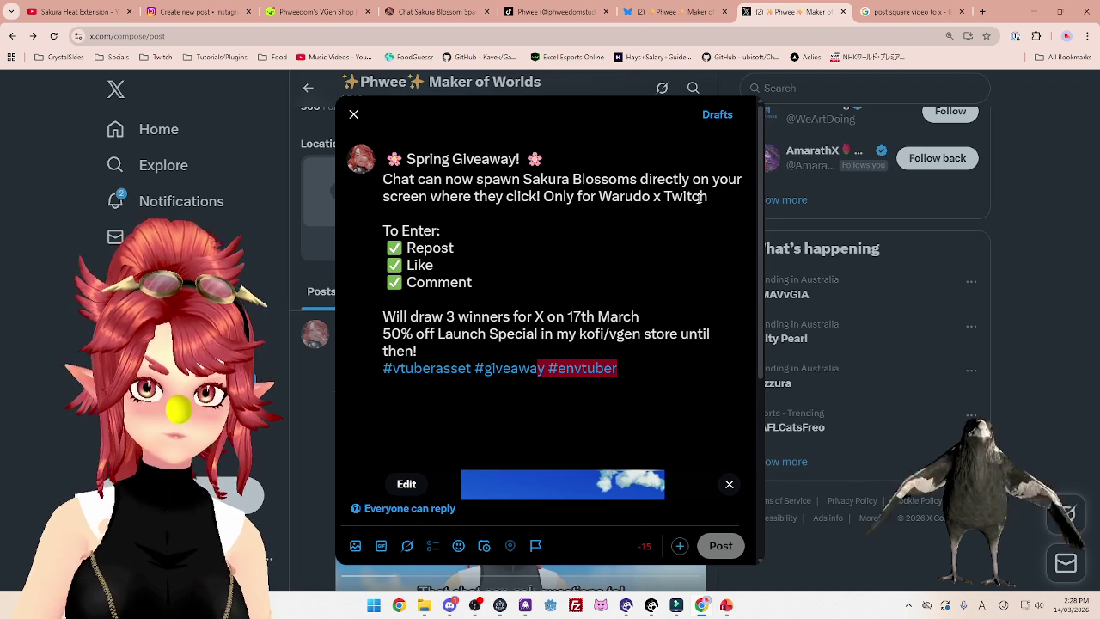
Remove the blank line under the title and reword the winners line to '3 winners drawn on 17th March'
key(Delete)
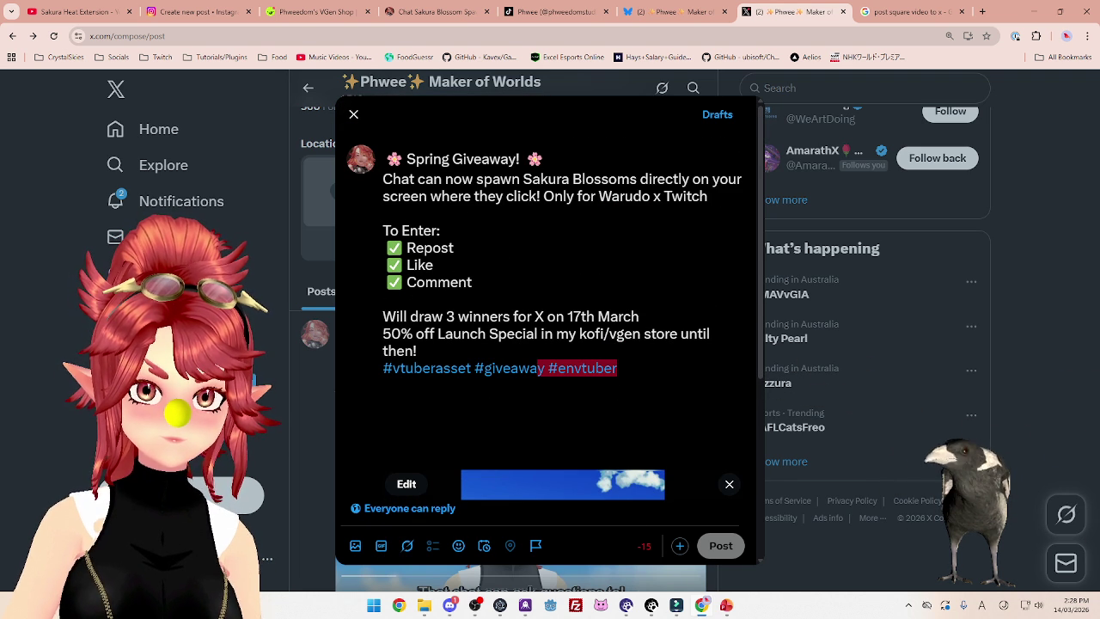
click(384, 214)
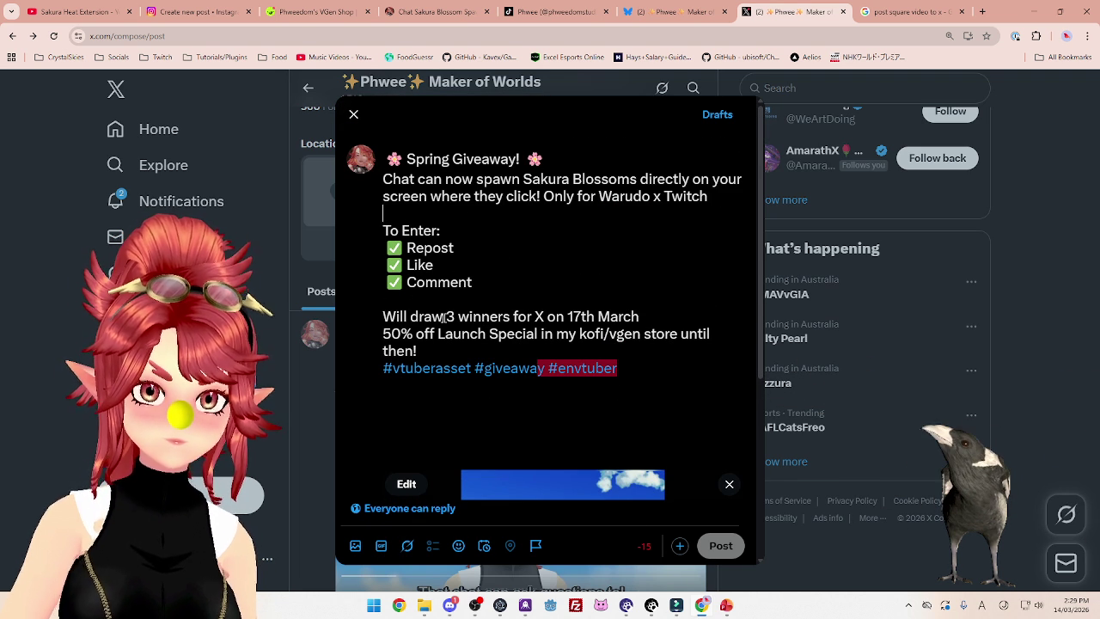
drag(446, 316, 378, 316)
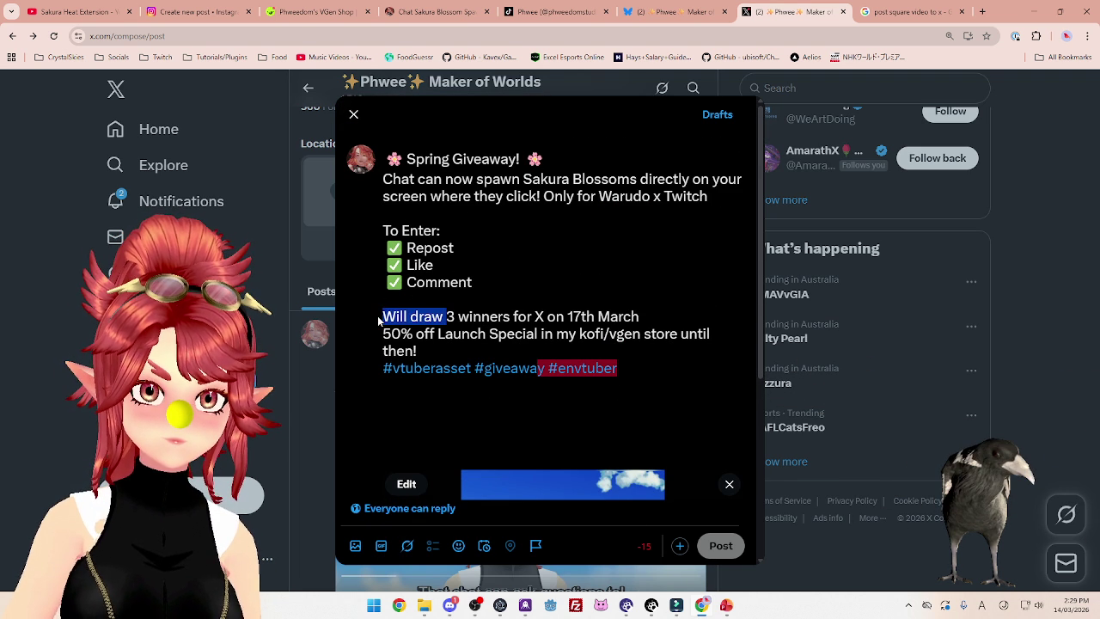
key(BackSpace)
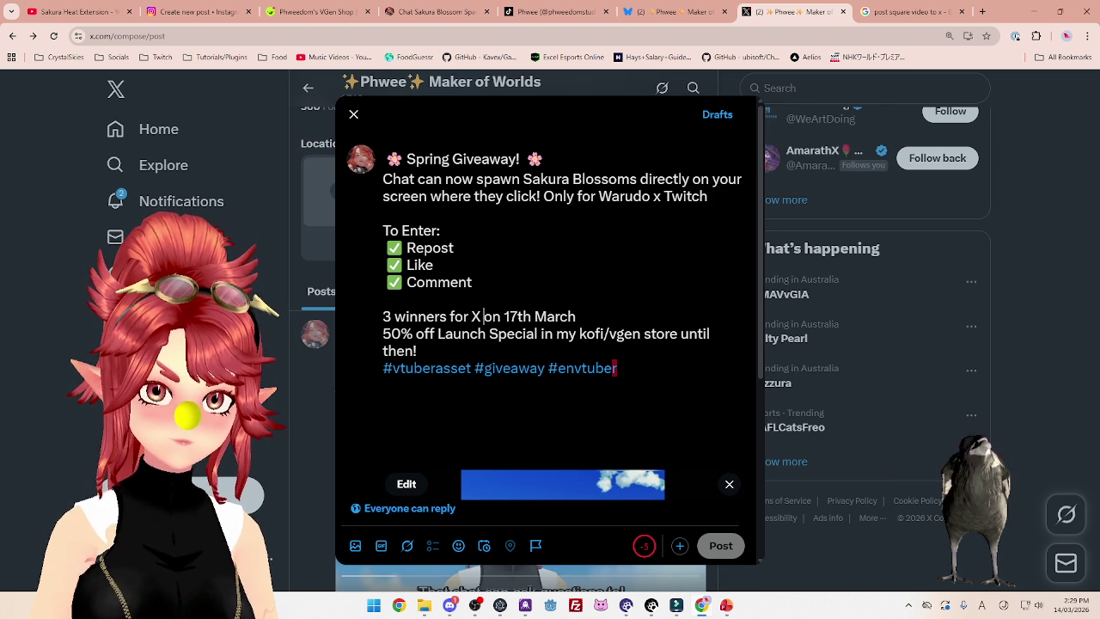
key(BackSpace)
key(BackSpace)
key(BackSpace)
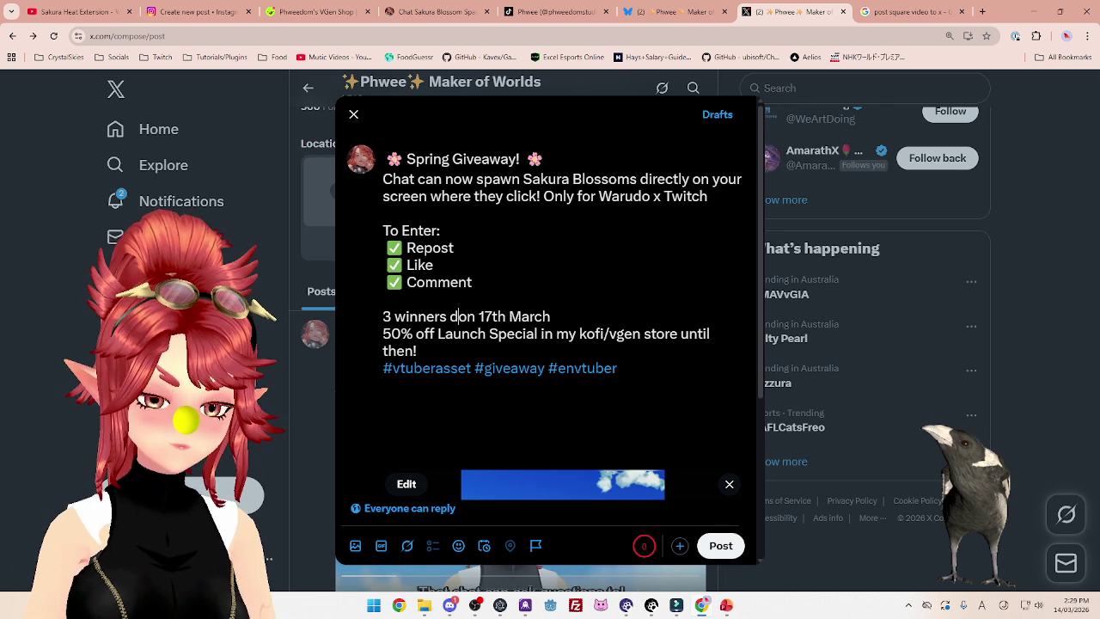
text(drawn)
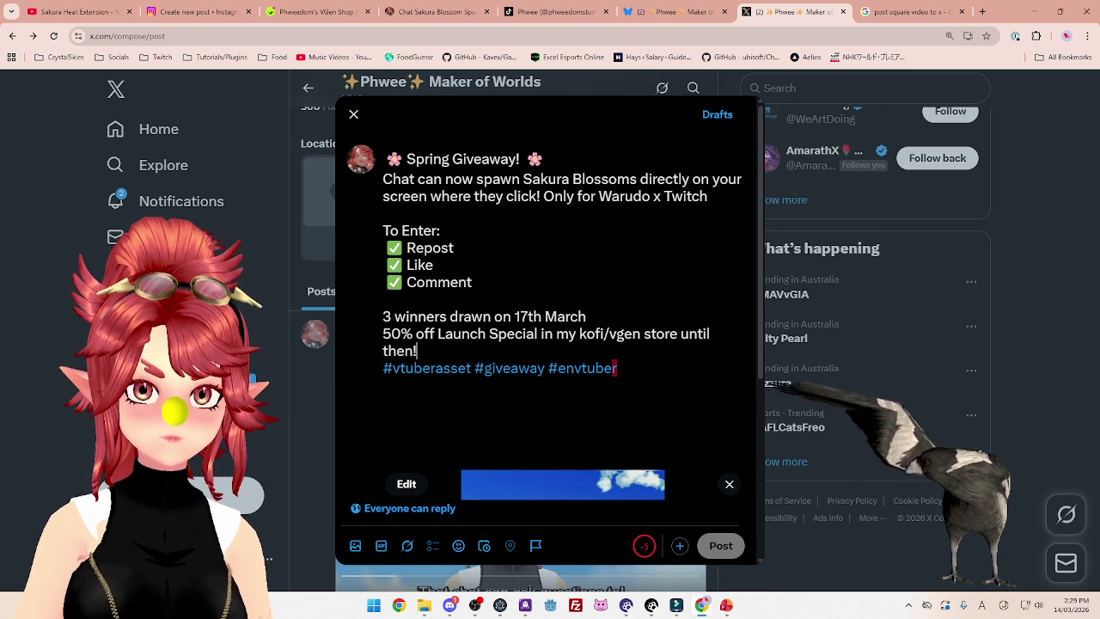
Change the store line to read 'kofi/vgen stores til then!'
drag(580, 334, 641, 334)
text(s)
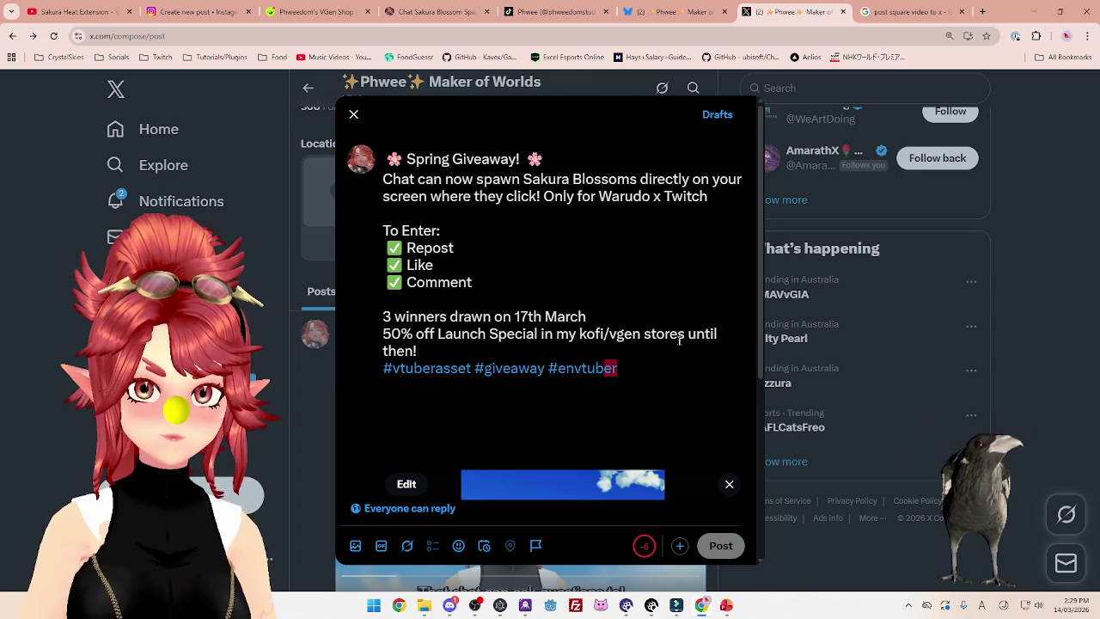
click(704, 337)
key(BackSpace)
key(BackSpace)
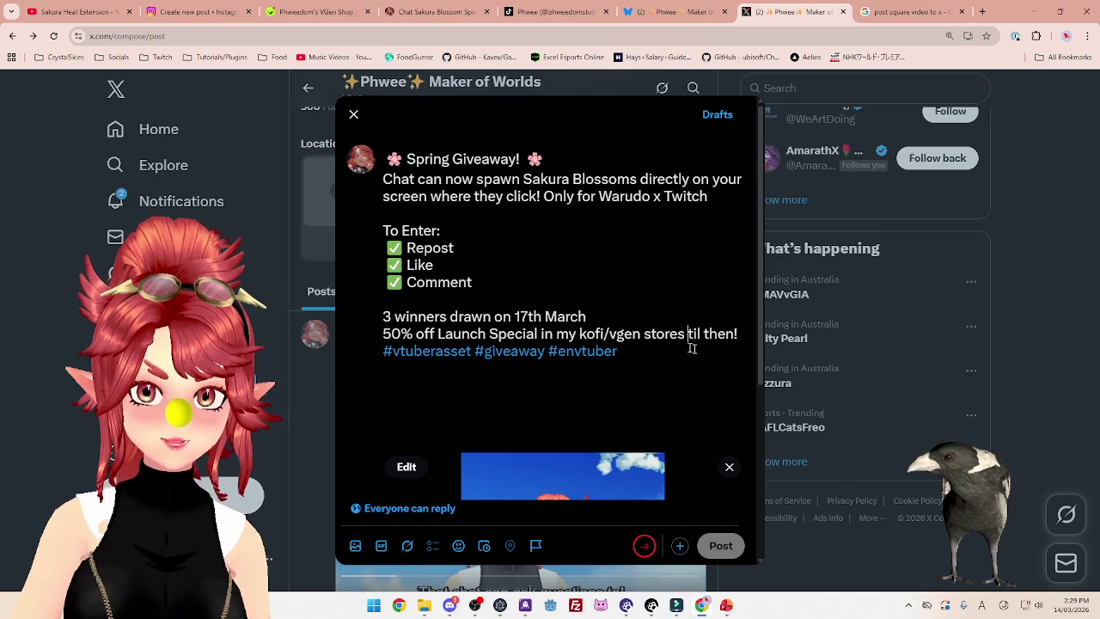
Copy the KOFI and VGEN link text from the Bluesky reply into X's second thread post
scroll(638, 324, down, 3)
scroll(637, 325, down, 1)
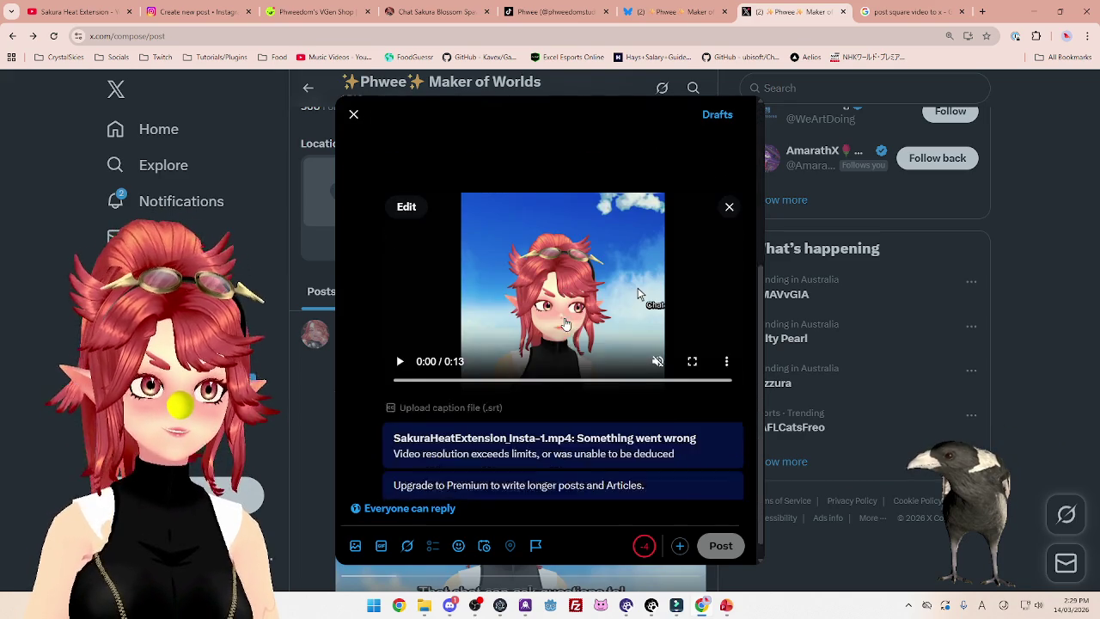
scroll(638, 262, up, 3)
scroll(638, 435, up, 1)
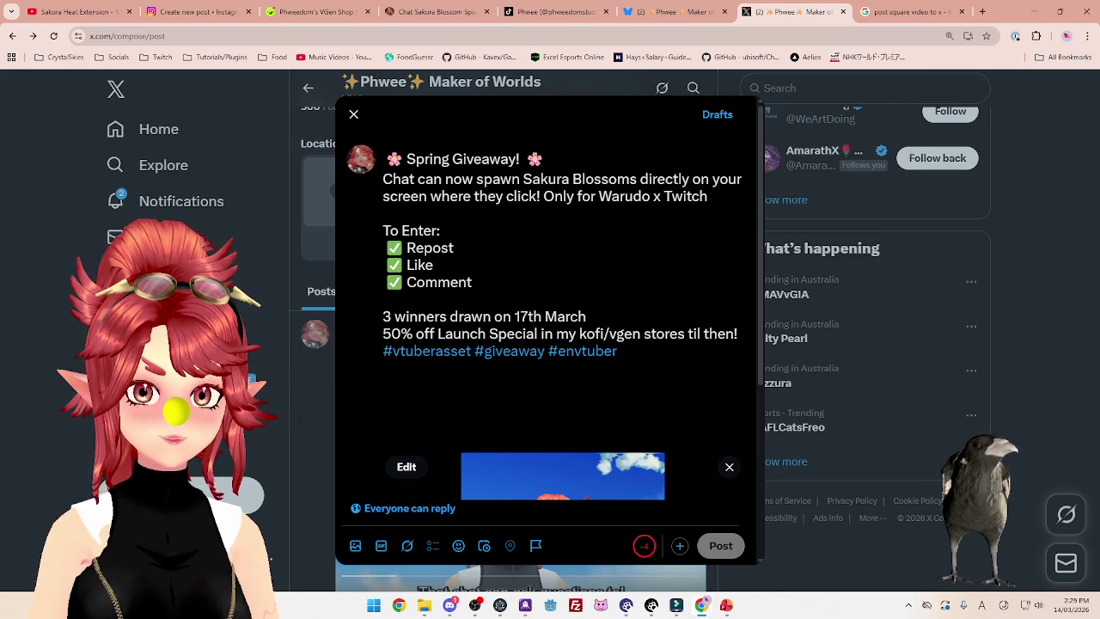
scroll(638, 388, down, 5)
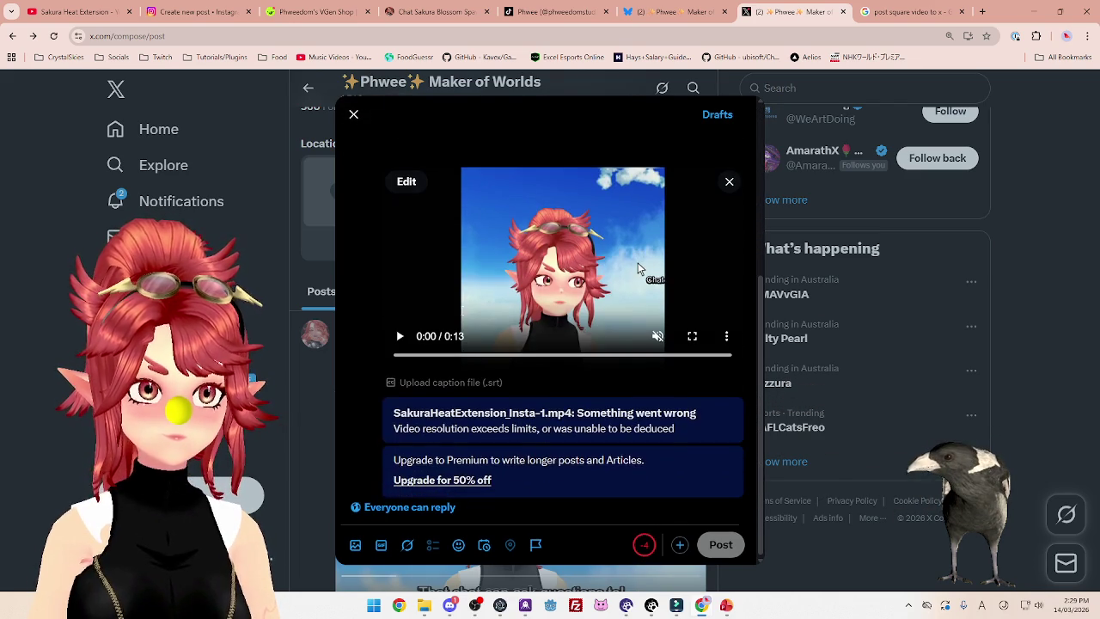
scroll(462, 316, up, 5)
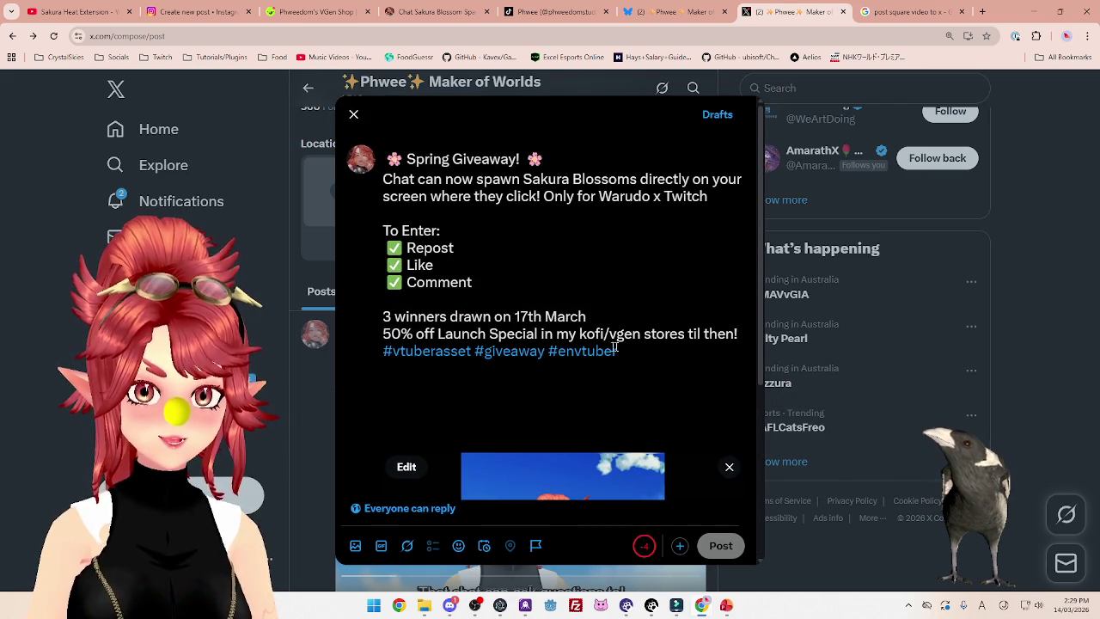
scroll(458, 344, down, 5)
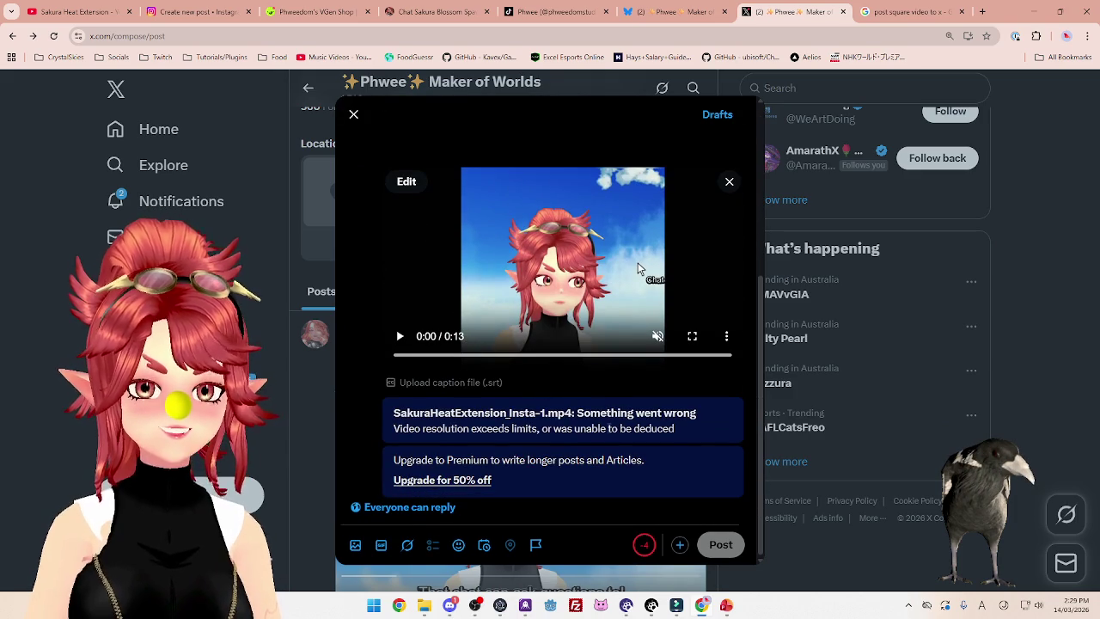
scroll(675, 547, up, 5)
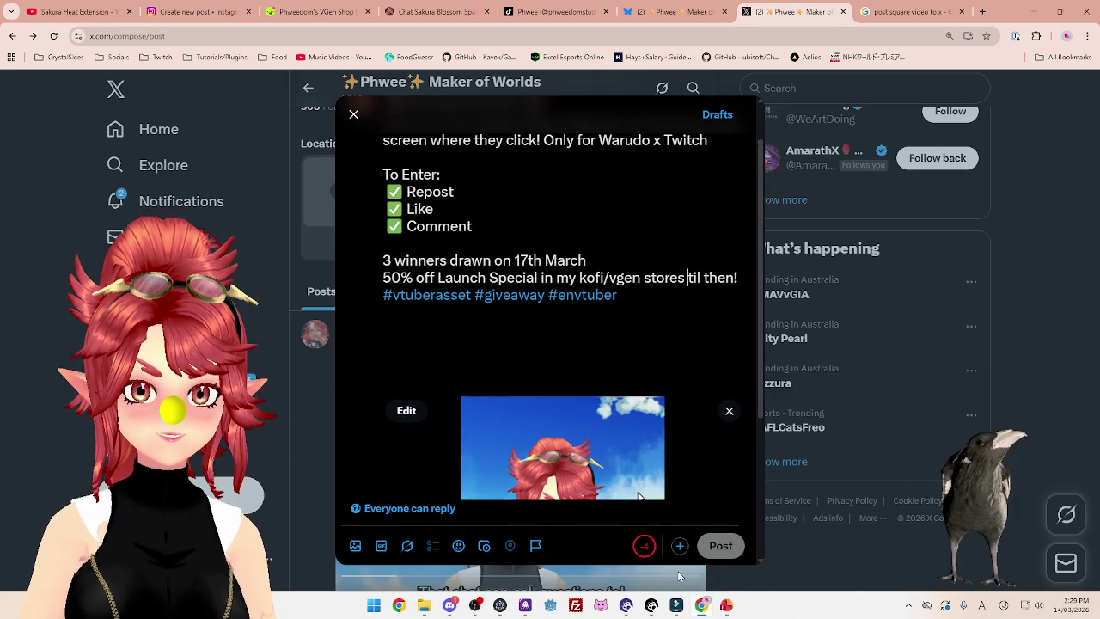
scroll(680, 547, down, 5)
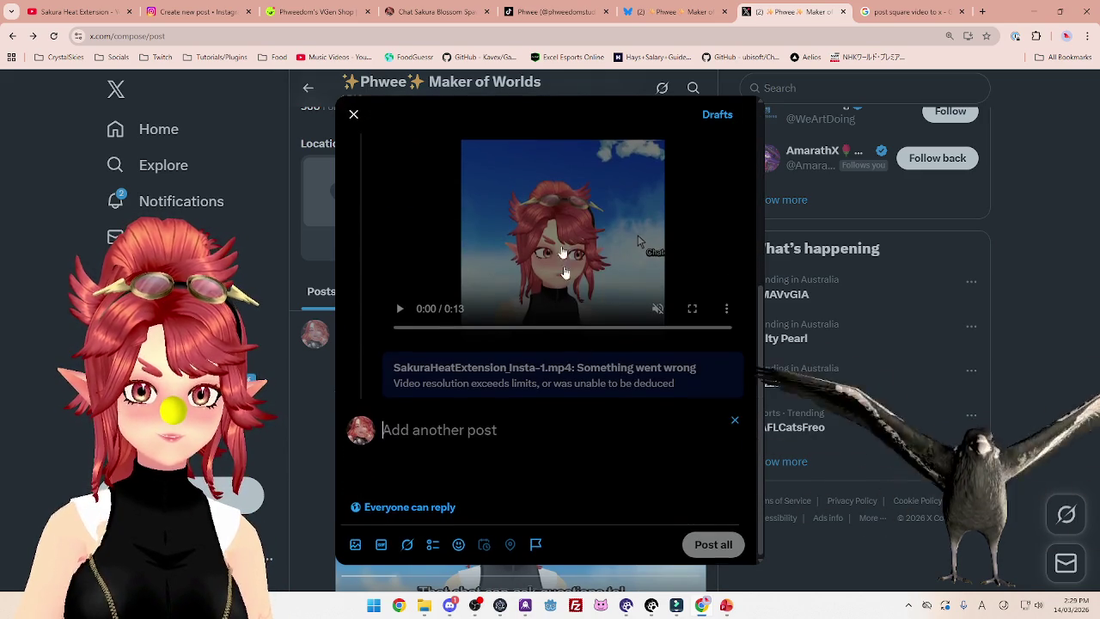
click(663, 22)
scroll(514, 361, down, 5)
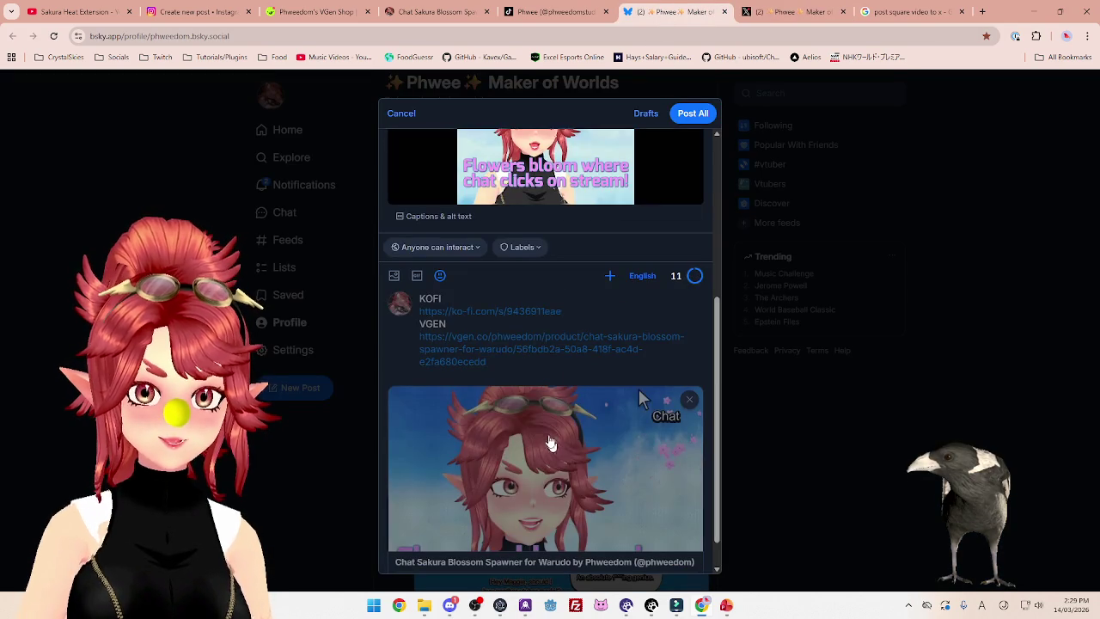
click(513, 361)
mouse_move(486, 305)
mouse_down()
mouse_move(421, 292)
mouse_move(409, 243)
mouse_up()
key(ctrl+c)
key(ctrl+Tab)
key(ctrl+v)
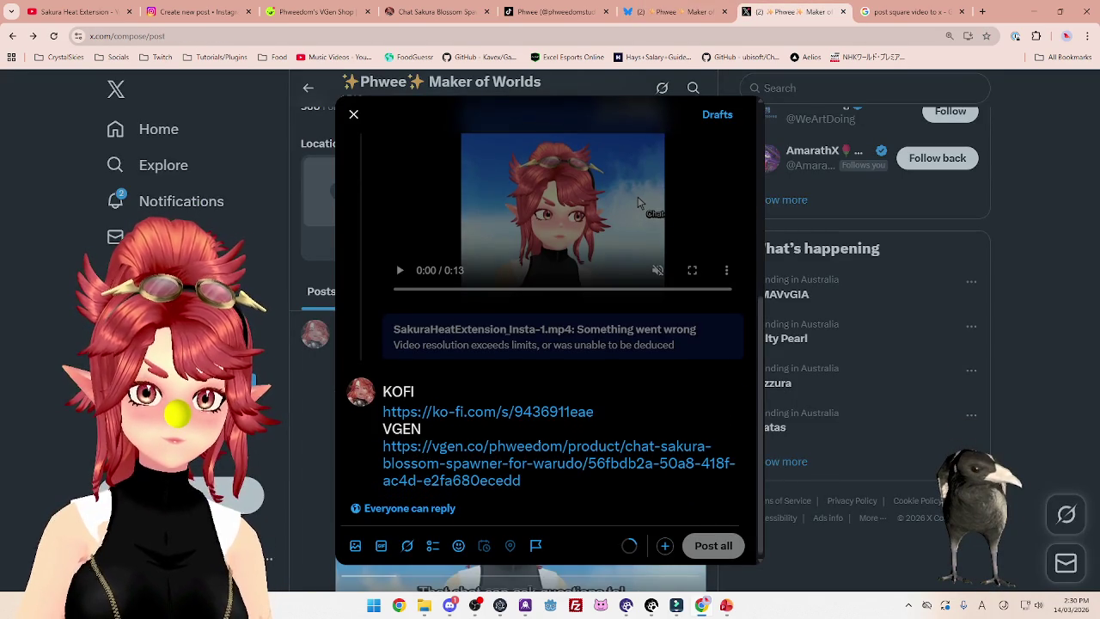
Publish the Bluesky giveaway thread with Post All, then return to the X draft
scroll(550, 344, up, 5)
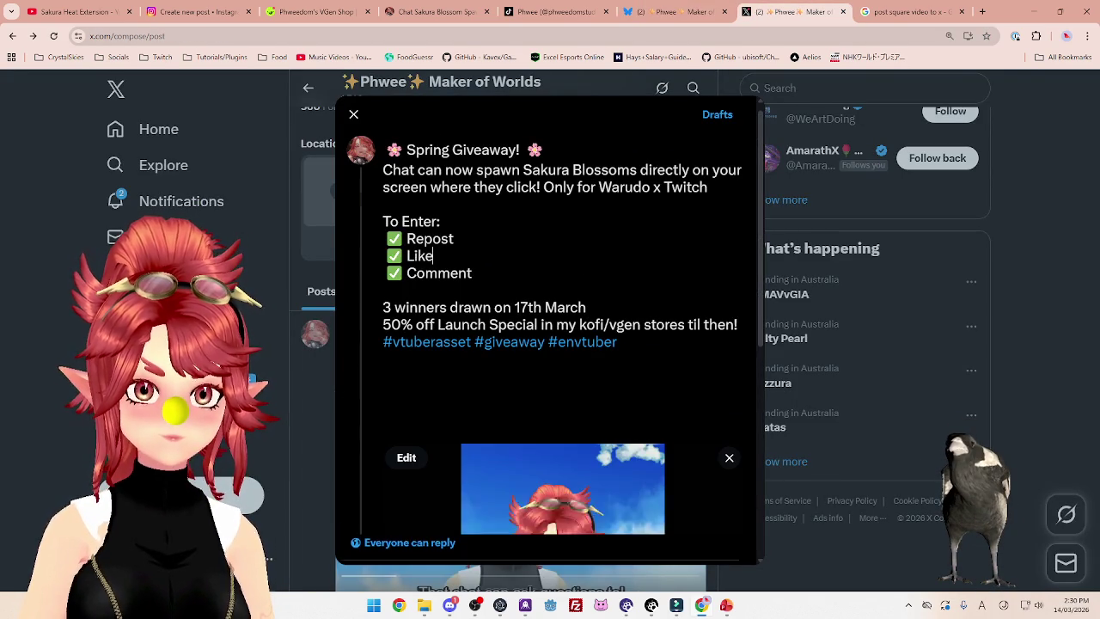
click(433, 255)
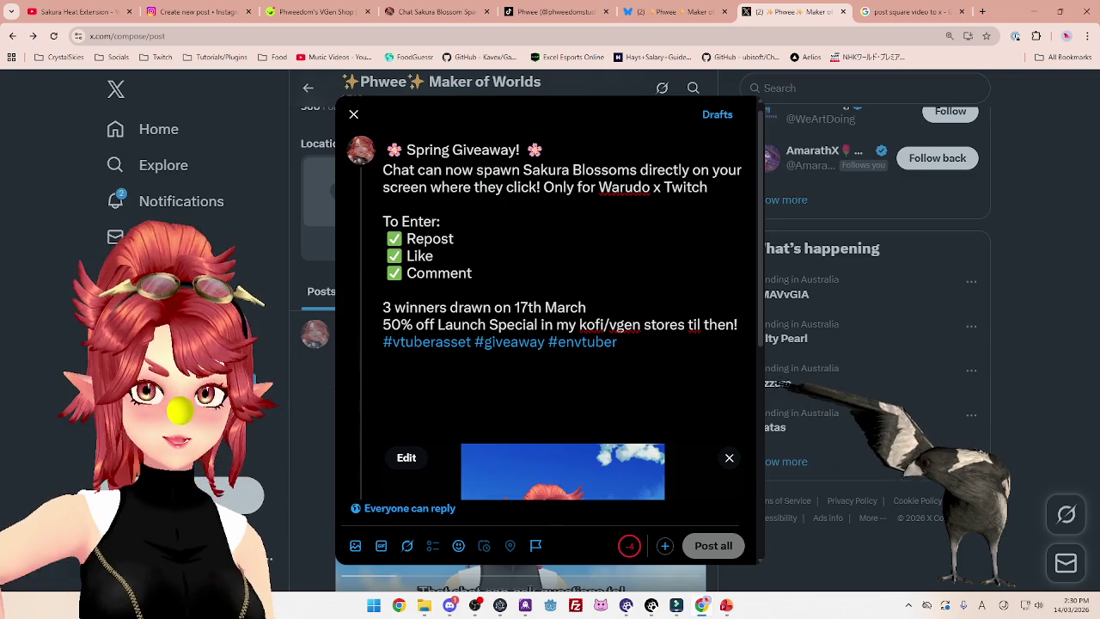
click(675, 12)
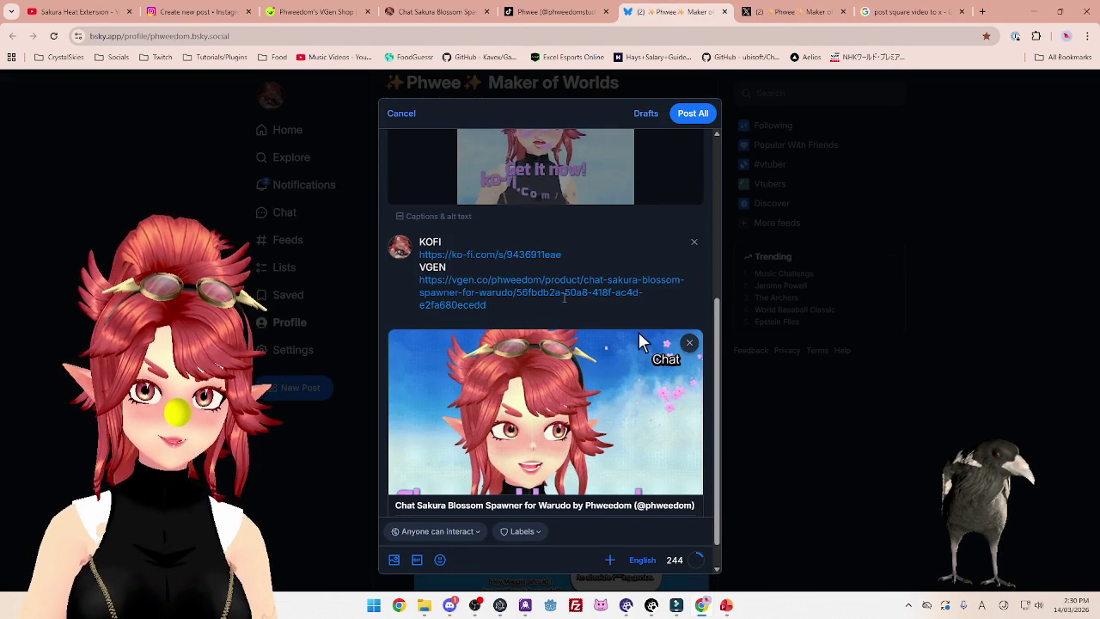
scroll(579, 297, up, 3)
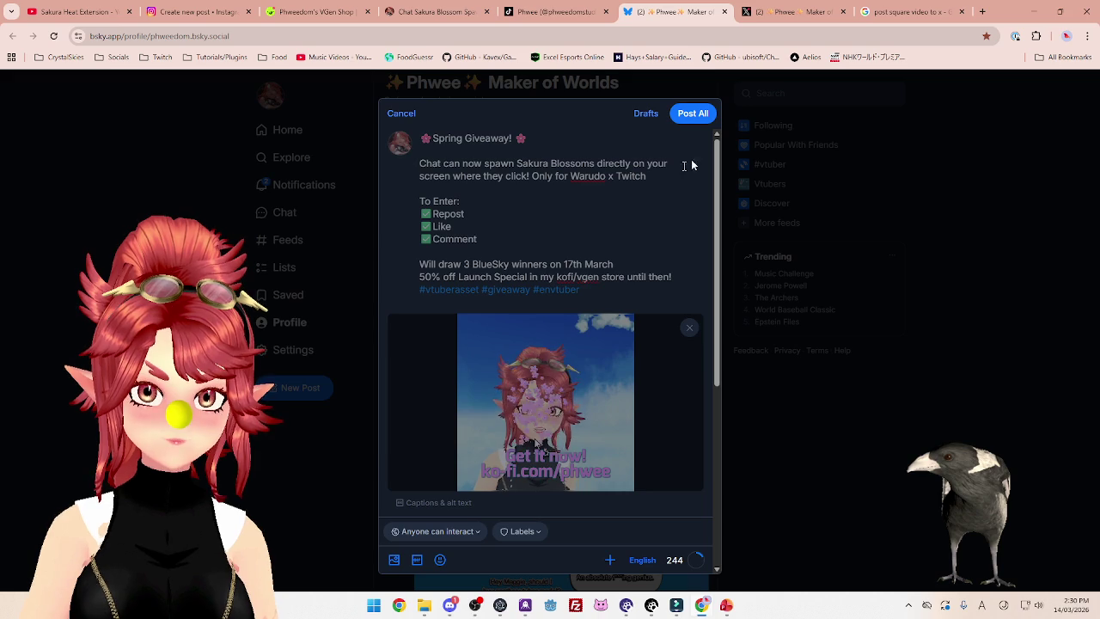
click(700, 115)
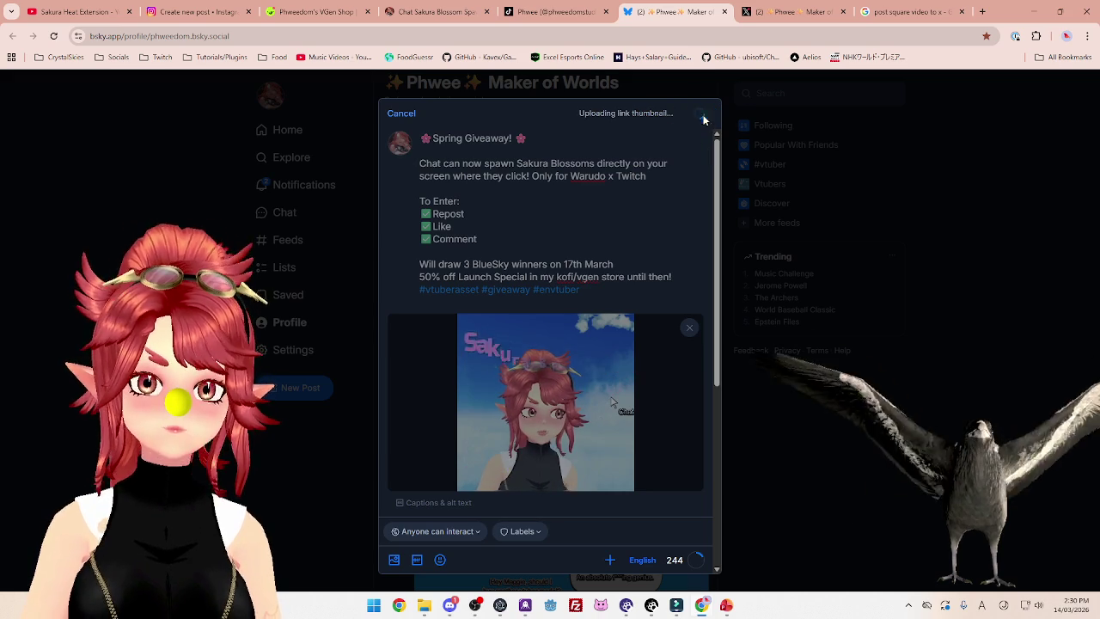
key(ctrl+Tab)
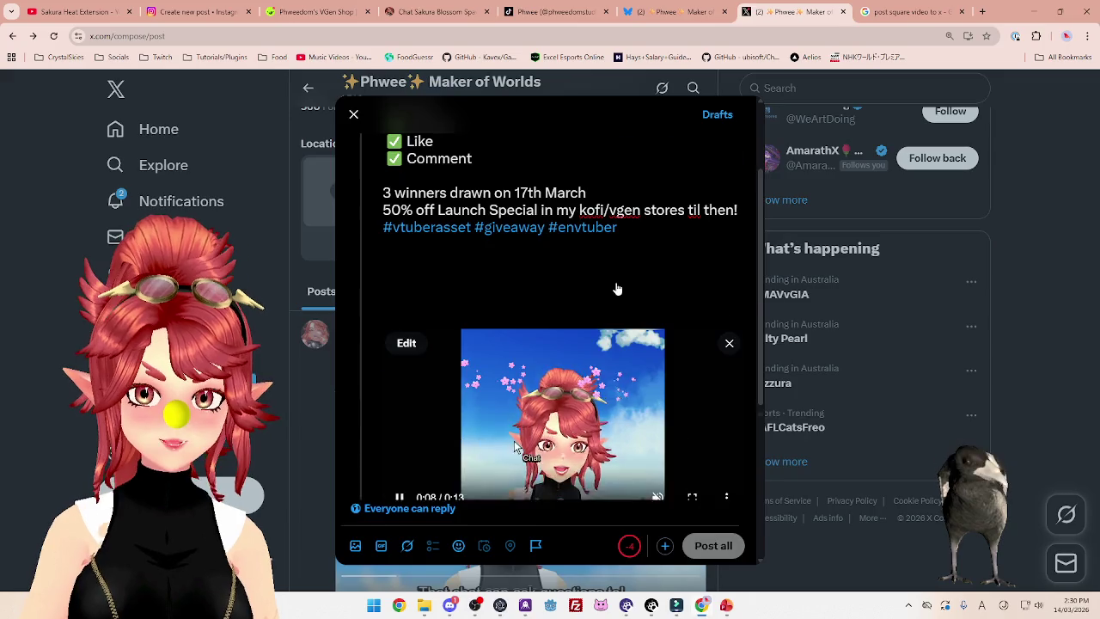
Drop the blank line after the hashtags and the word 'on' so the post fits, then post
scroll(614, 290, down, 3)
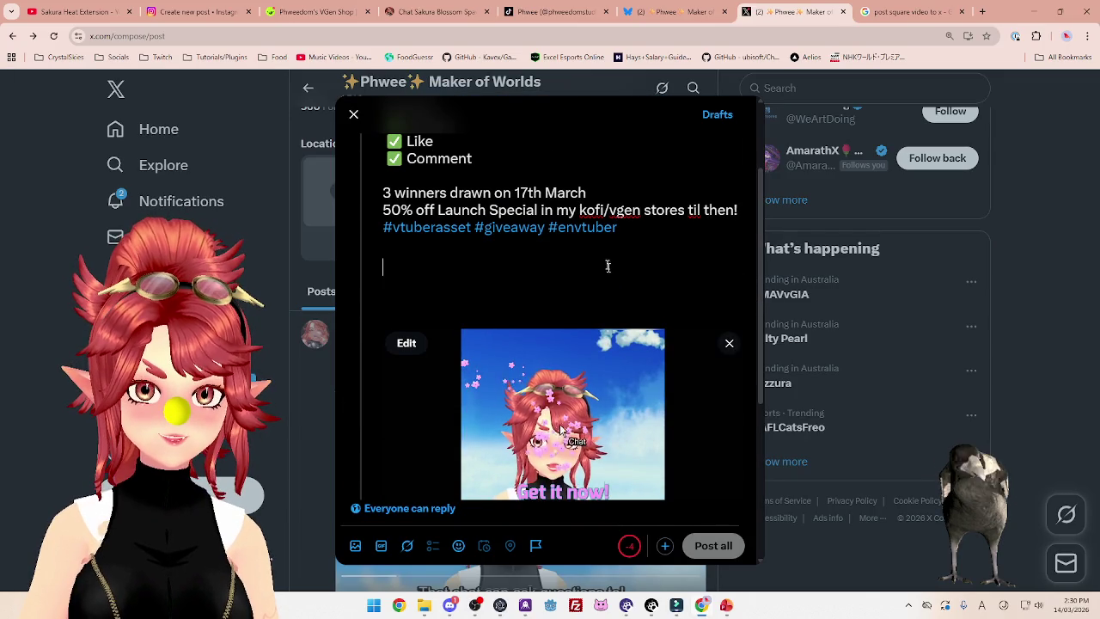
key(BackSpace)
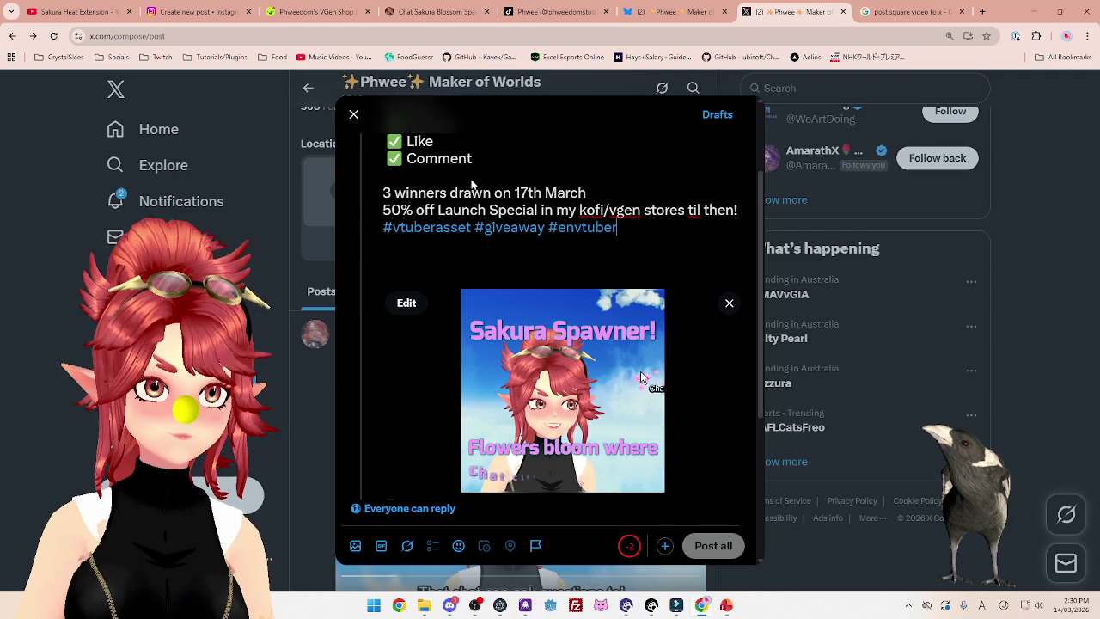
scroll(522, 191, up, 2)
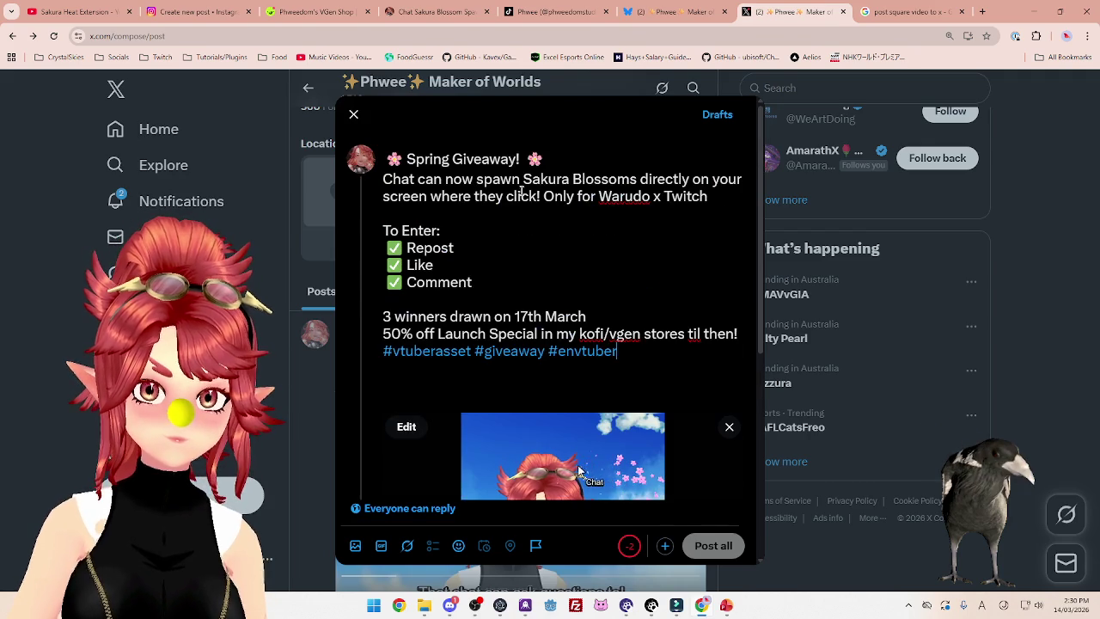
key(BackSpace)
key(BackSpace)
key(BackSpace)
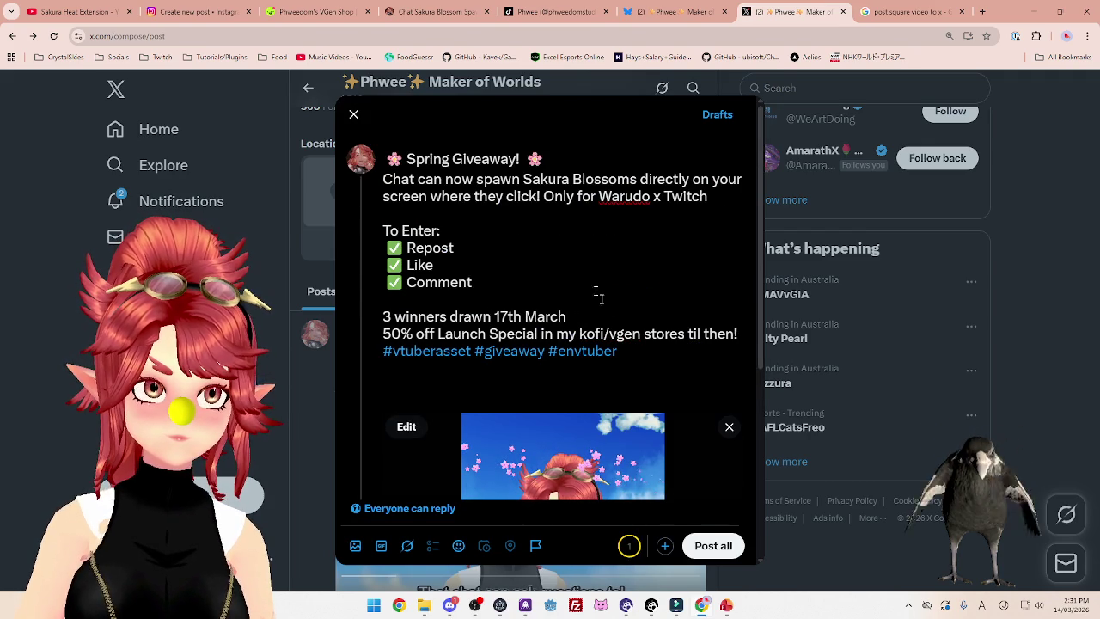
click(706, 547)
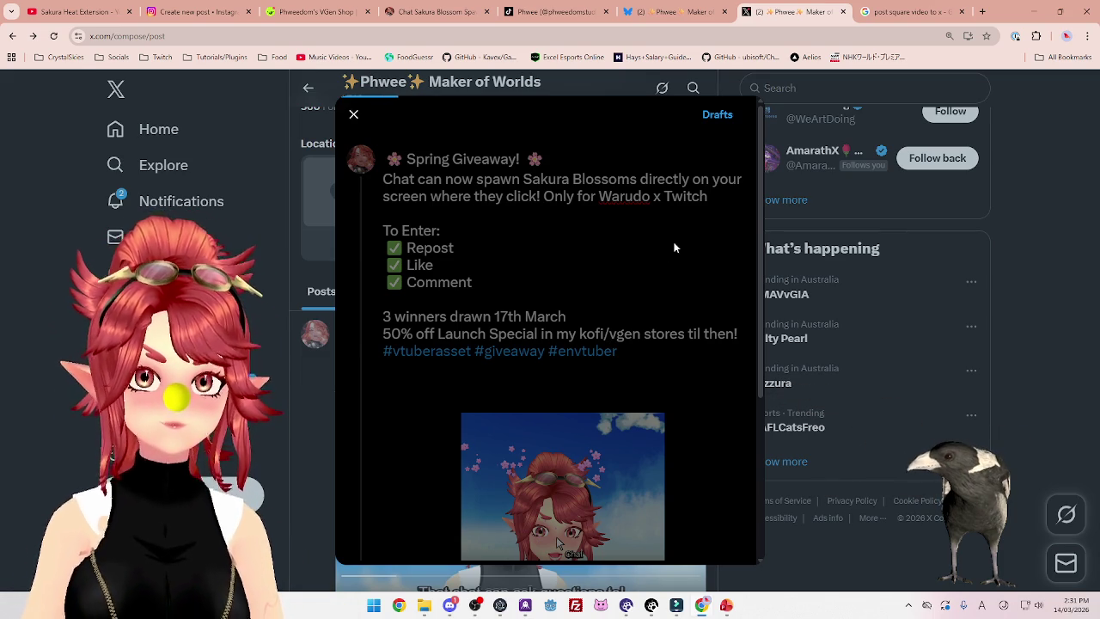
Review the discounted Chat Sakura Blossom Spawner for Warudo VGen listing, then close it
click(306, 16)
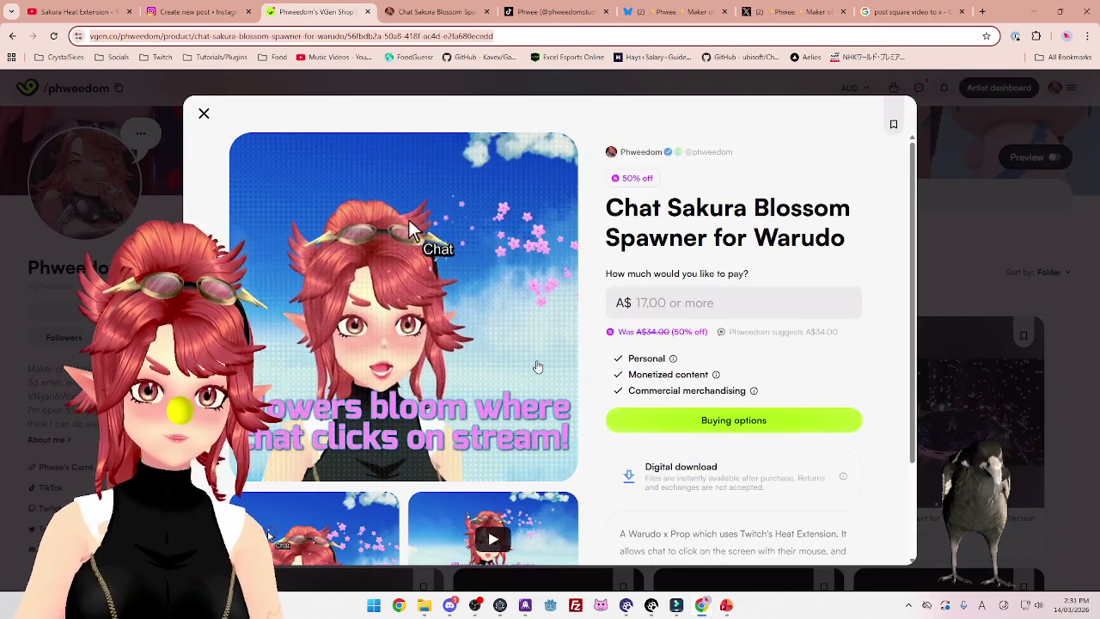
scroll(526, 371, down, 1)
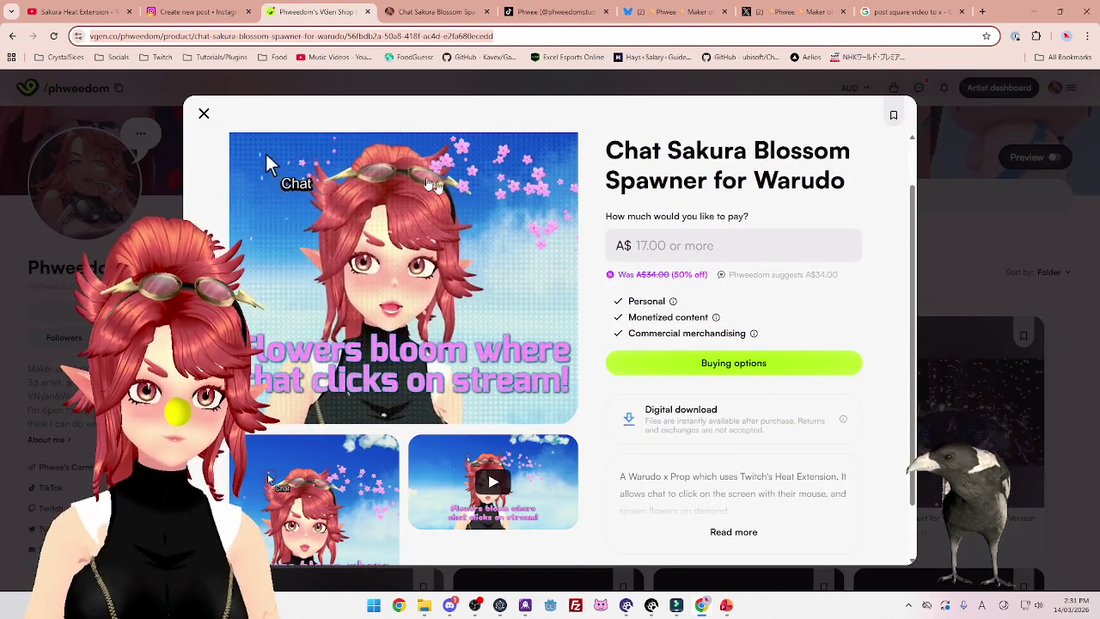
scroll(361, 335, down, 1)
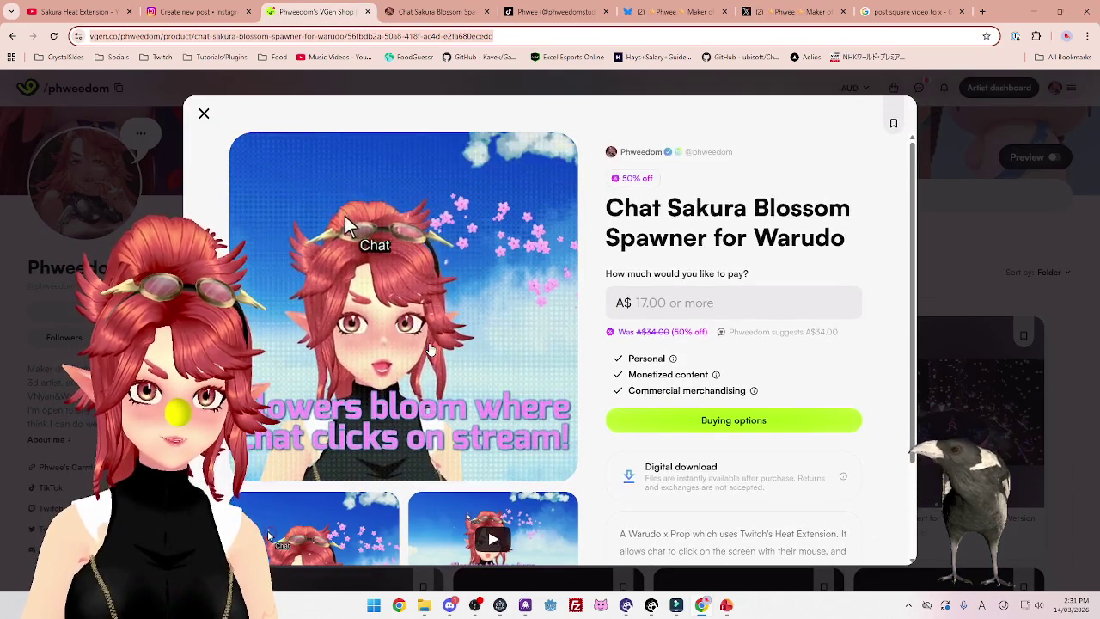
scroll(430, 344, up, 2)
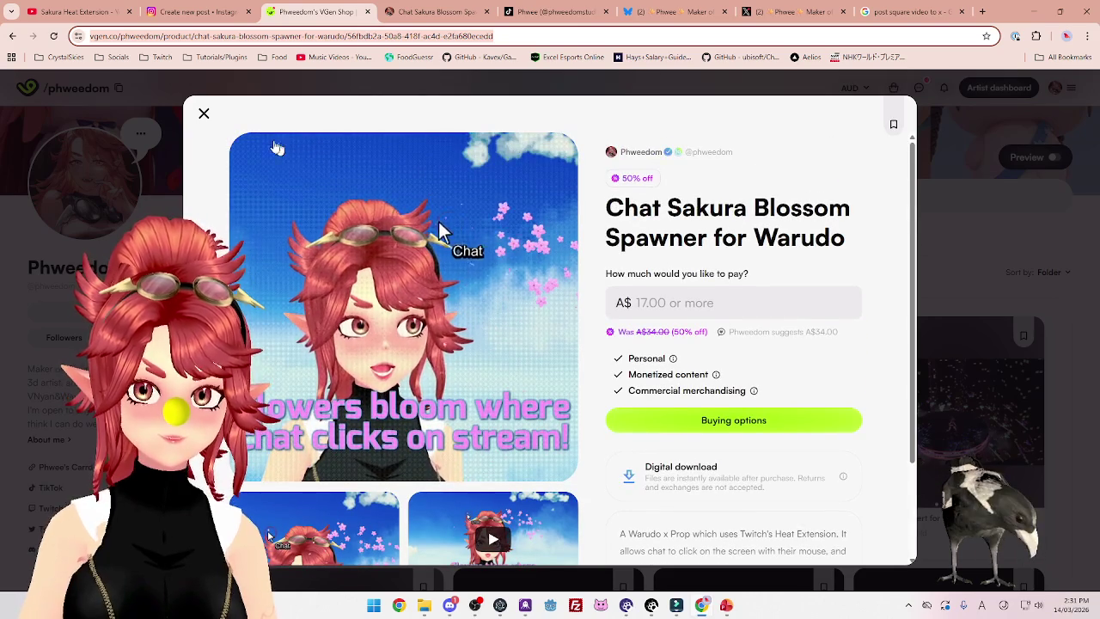
click(203, 117)
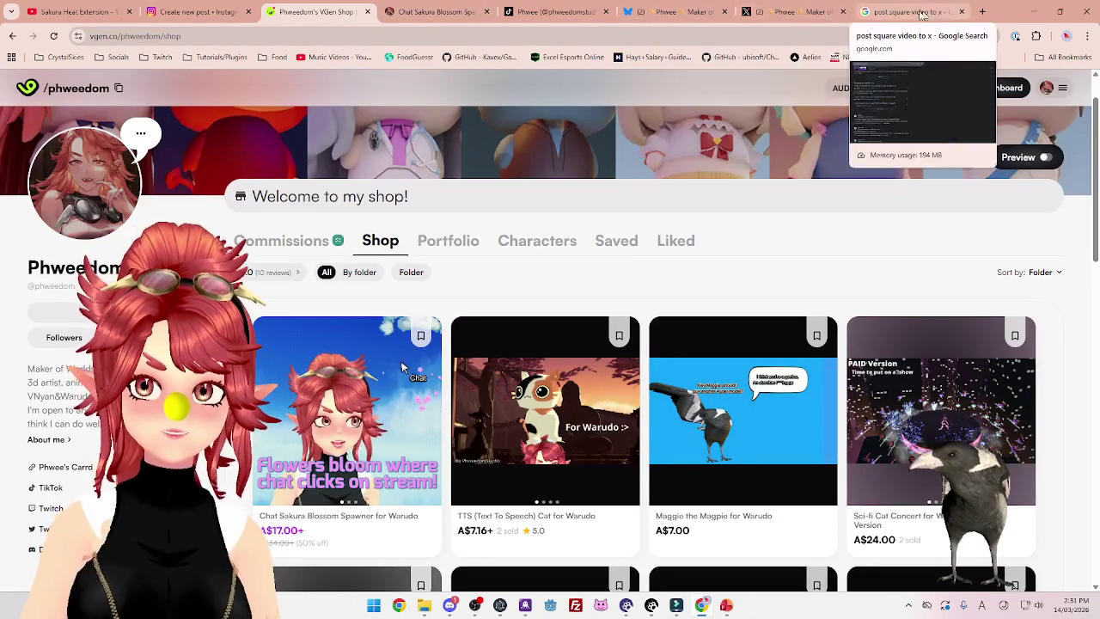
click(729, 607)
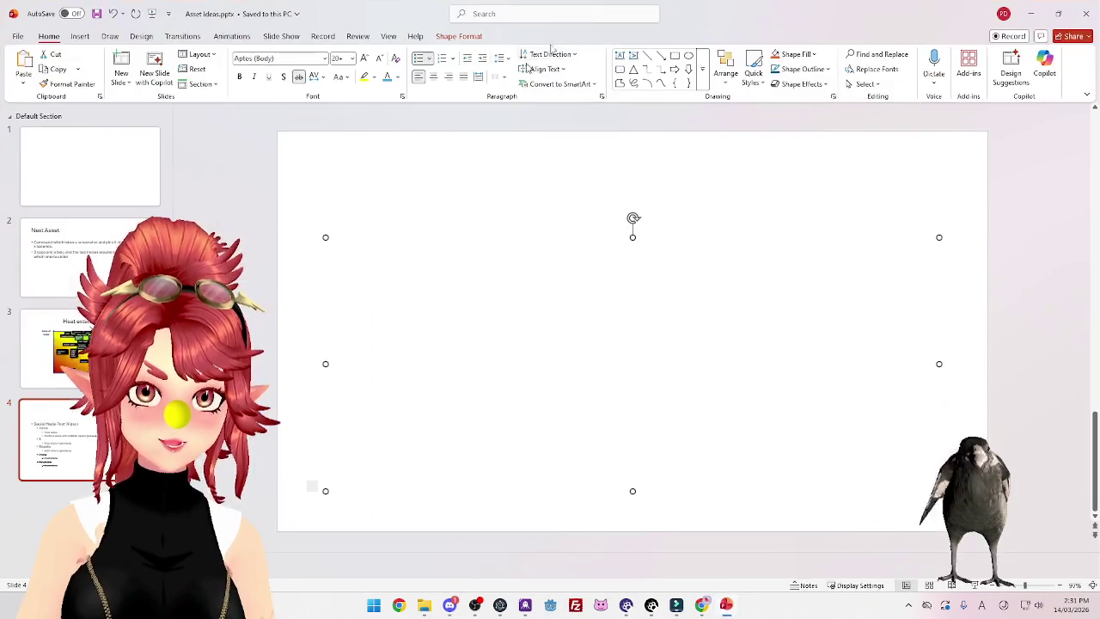
Back in the X giveaway draft, delete the video attachment that failed to process
click(1034, 10)
click(676, 18)
scroll(562, 209, up, 3)
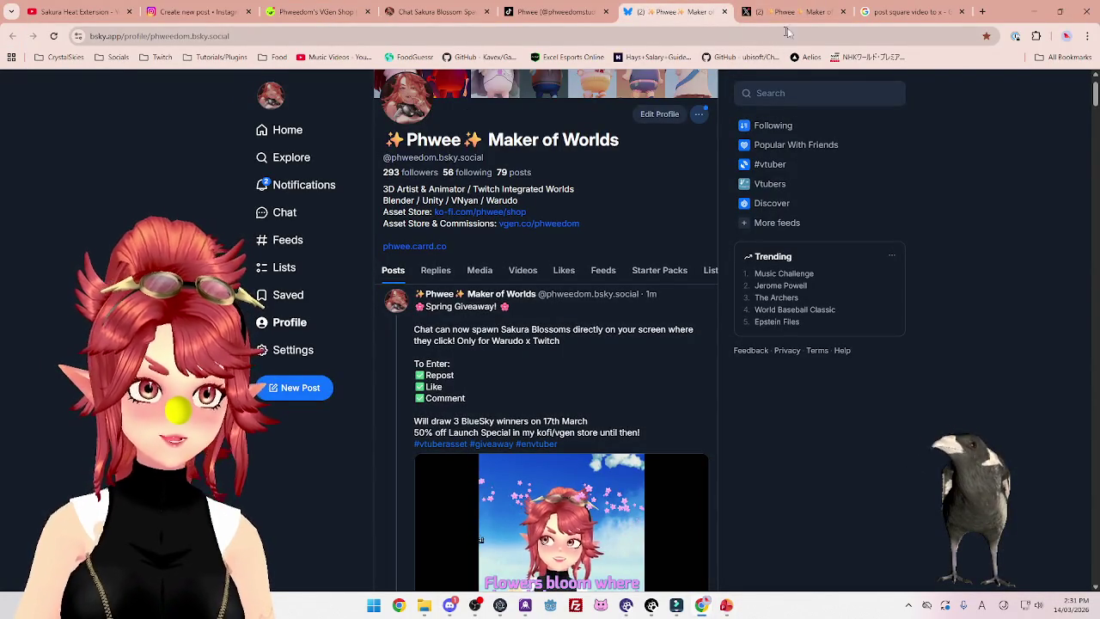
key(ctrl+Tab)
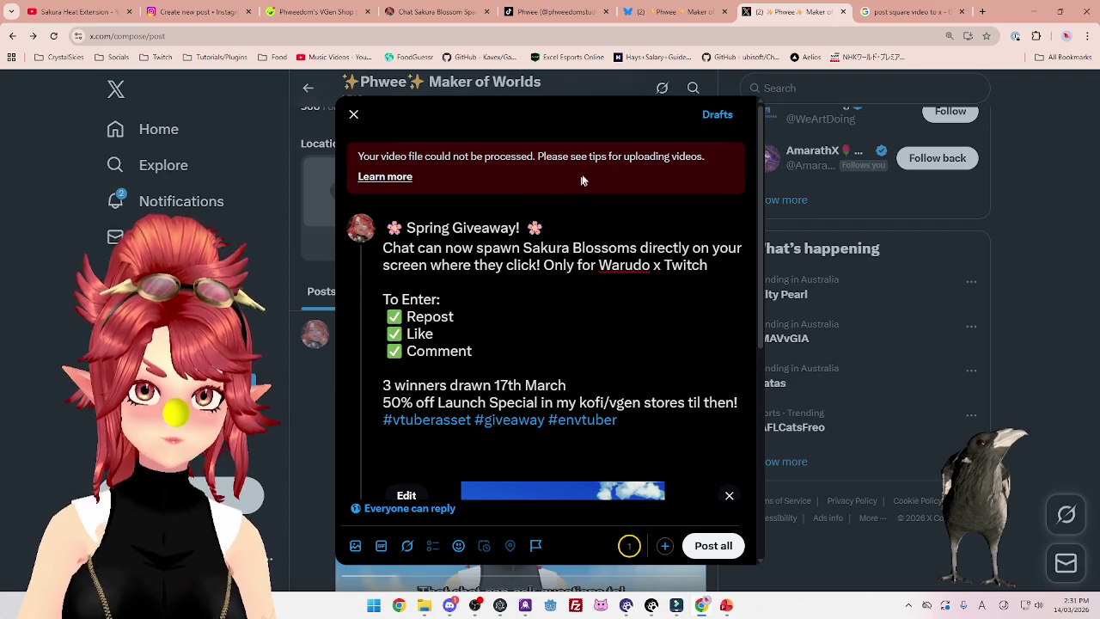
scroll(593, 154, down, 5)
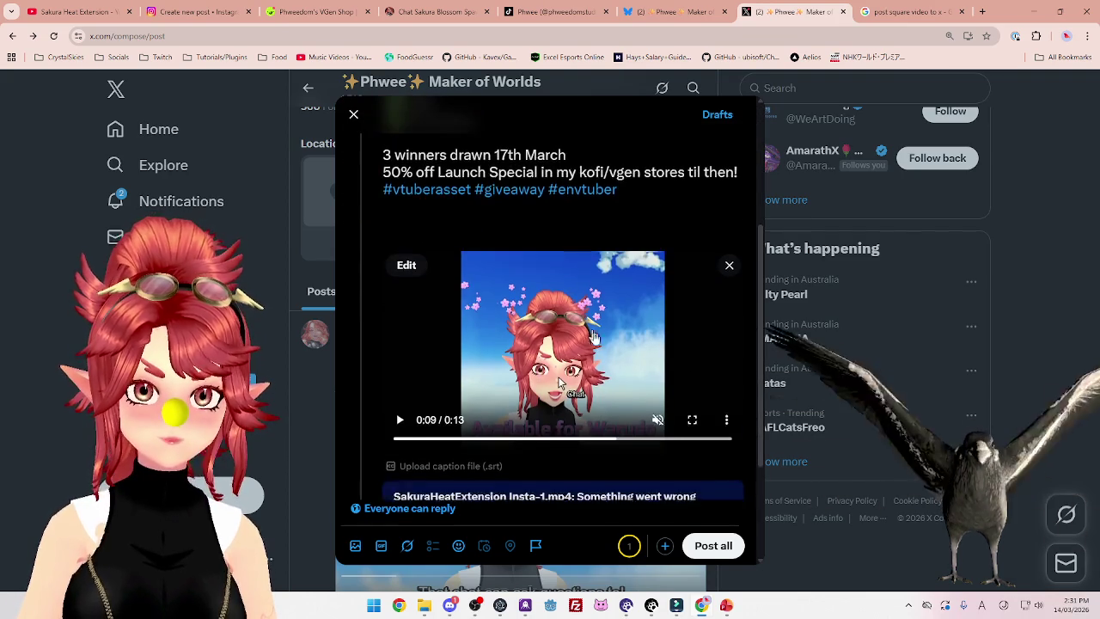
scroll(609, 376, up, 3)
scroll(694, 351, down, 2)
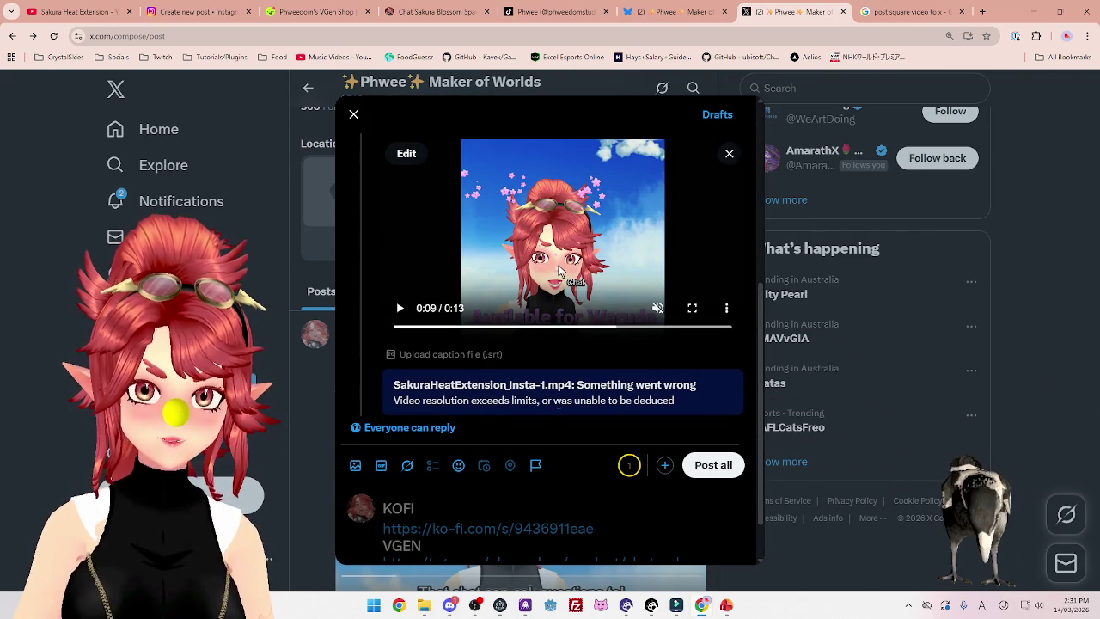
scroll(660, 398, up, 1)
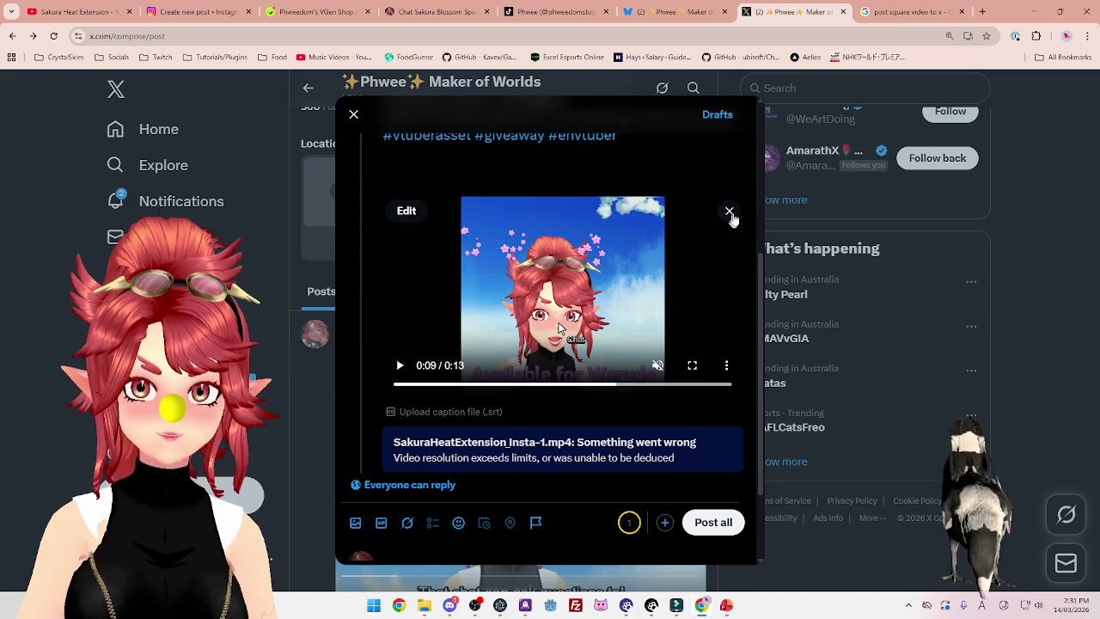
click(730, 214)
click(434, 608)
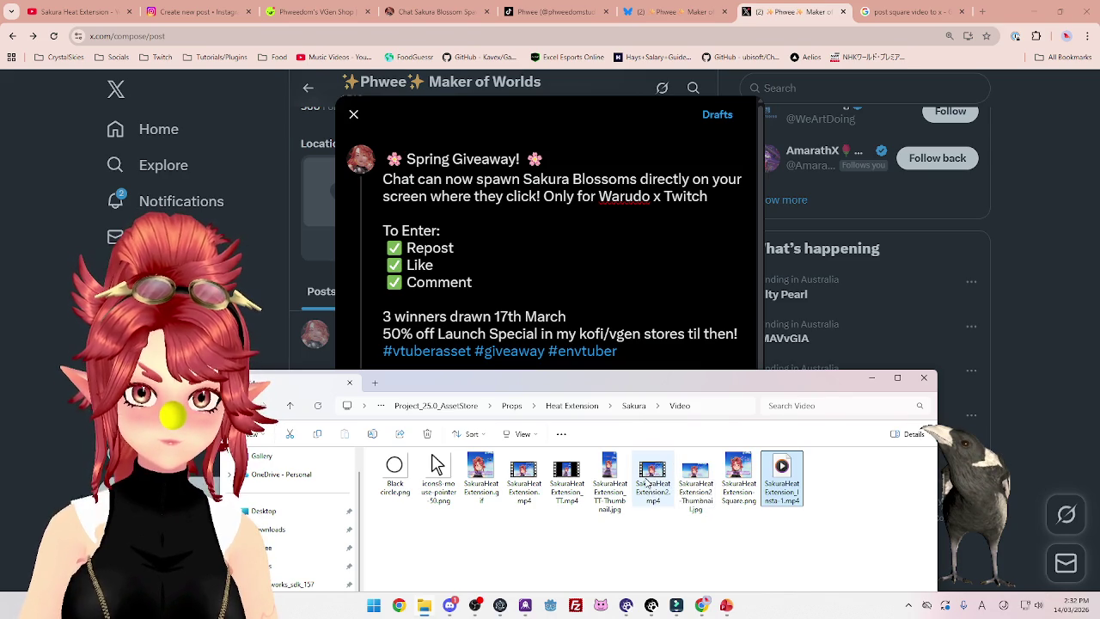
Preview SakuraHeatExtension2.mp4, drag it into the X giveaway post, and post the thread once uploaded
double_click(647, 483)
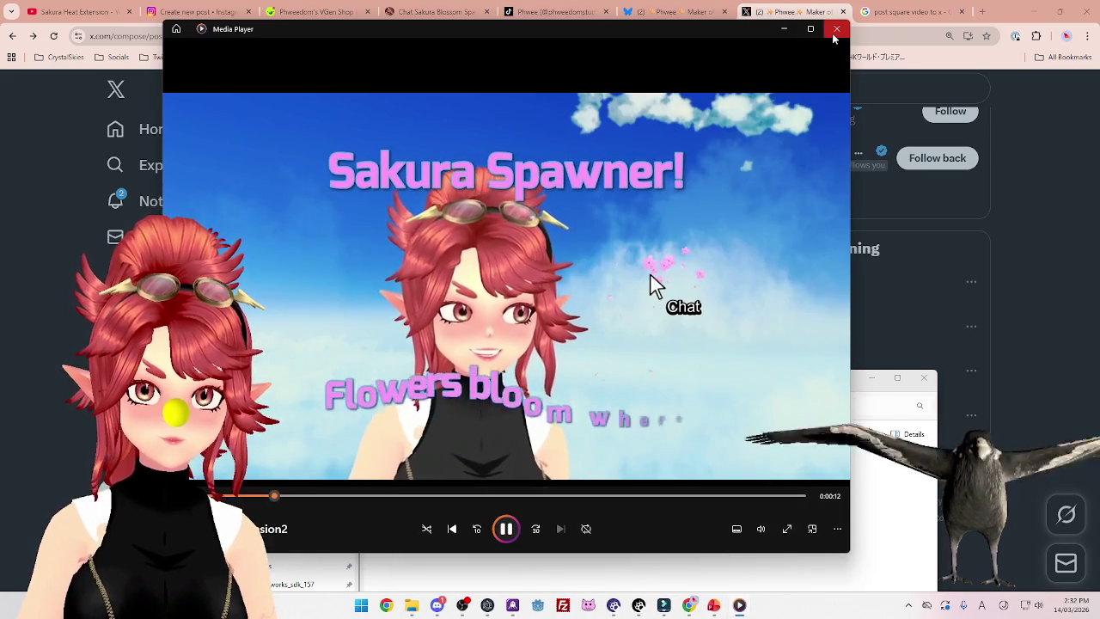
click(836, 29)
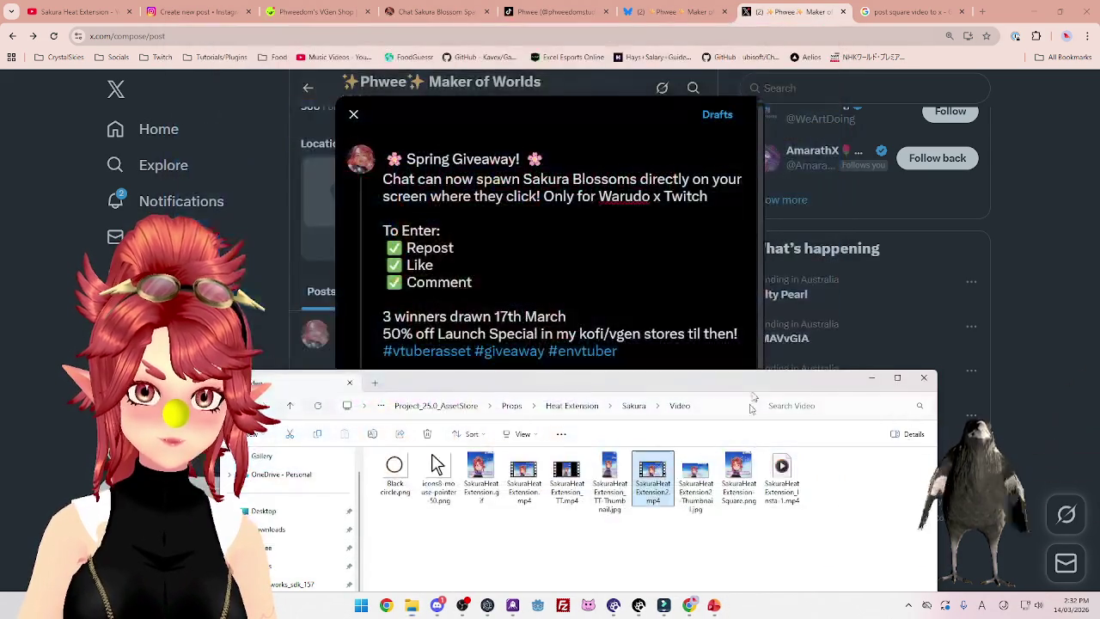
drag(651, 473, 538, 263)
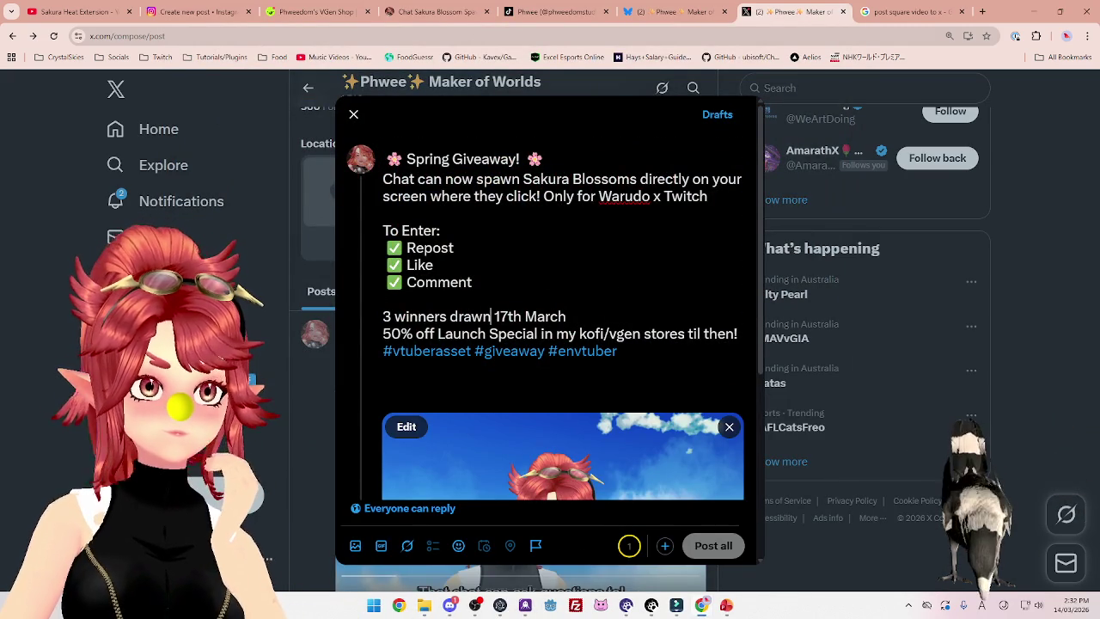
scroll(676, 389, down, 2)
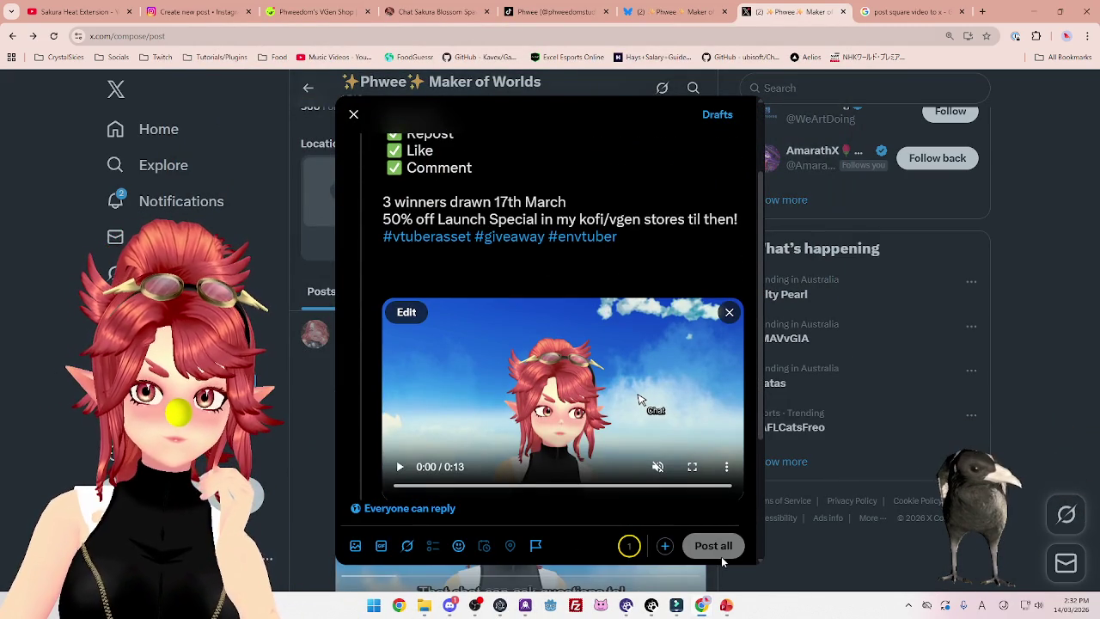
scroll(691, 394, down, 2)
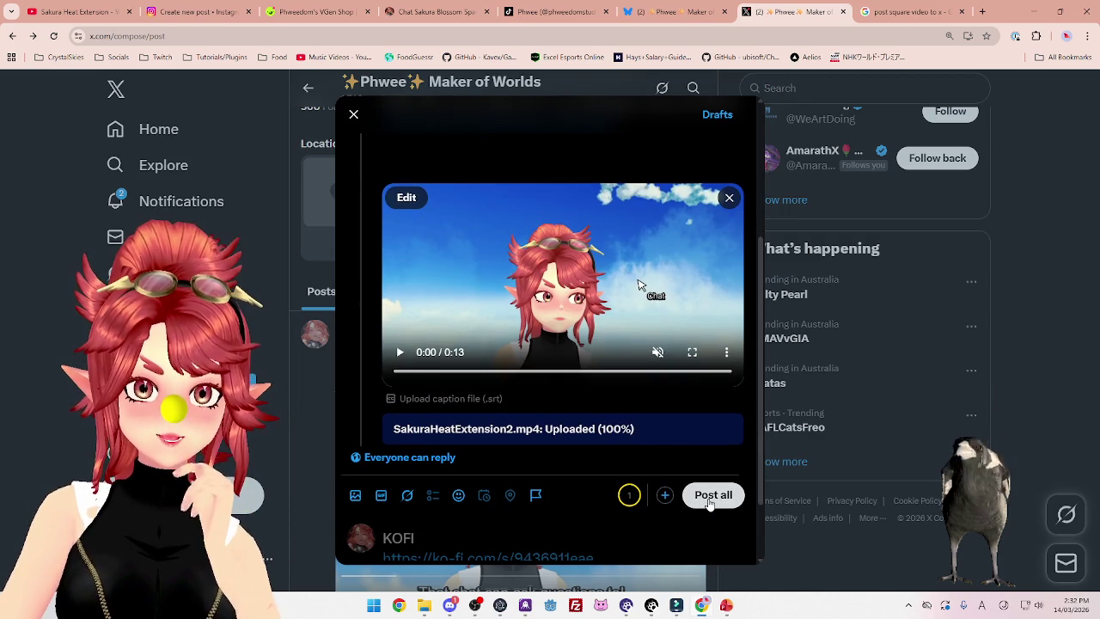
click(710, 503)
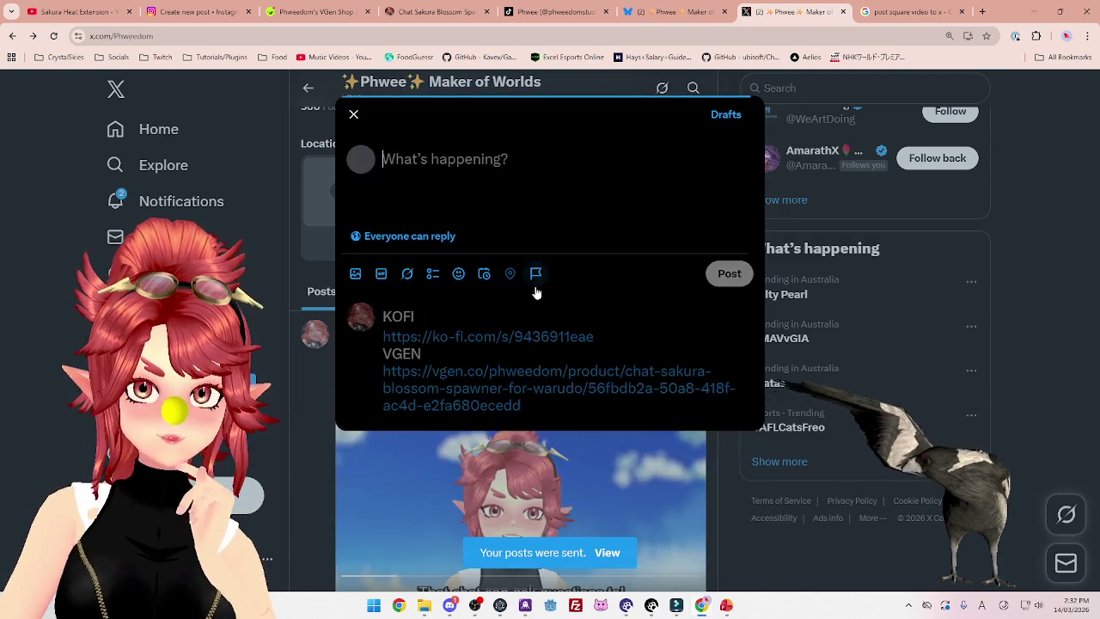
Scroll the X profile to check the published giveaway video post and its links reply
scroll(590, 427, down, 4)
scroll(513, 161, up, 1)
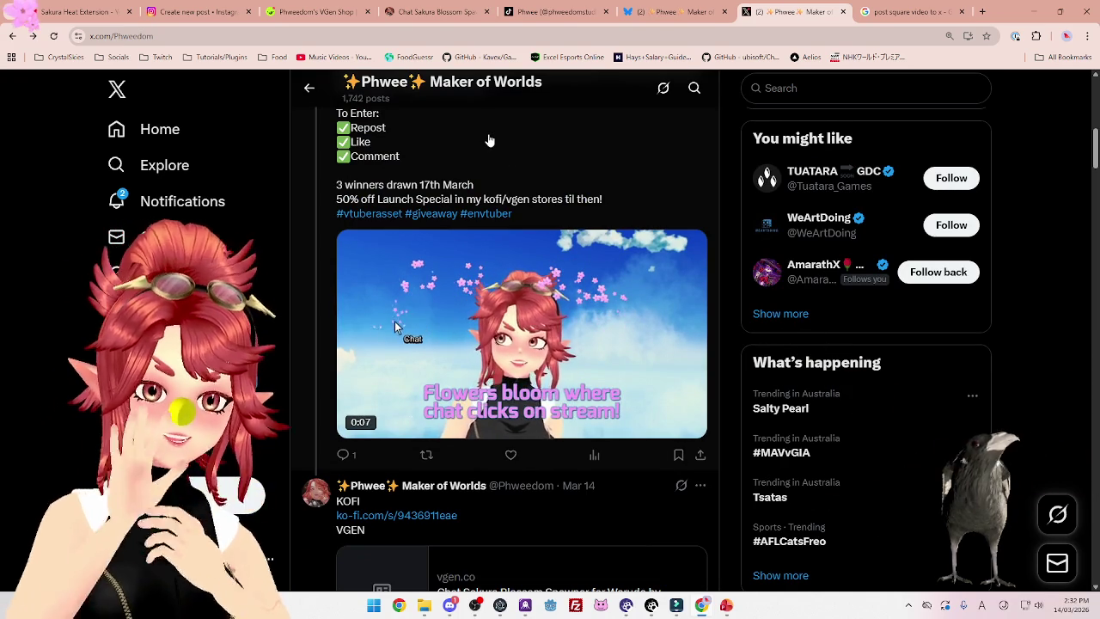
scroll(451, 171, down, 2)
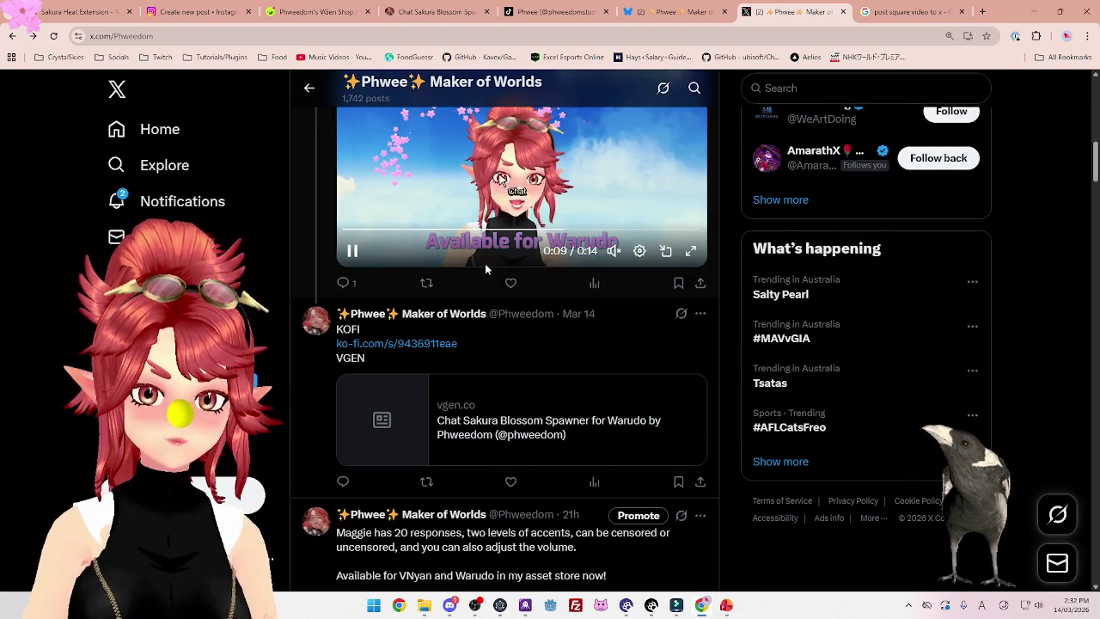
scroll(485, 263, up, 1)
scroll(539, 352, down, 2)
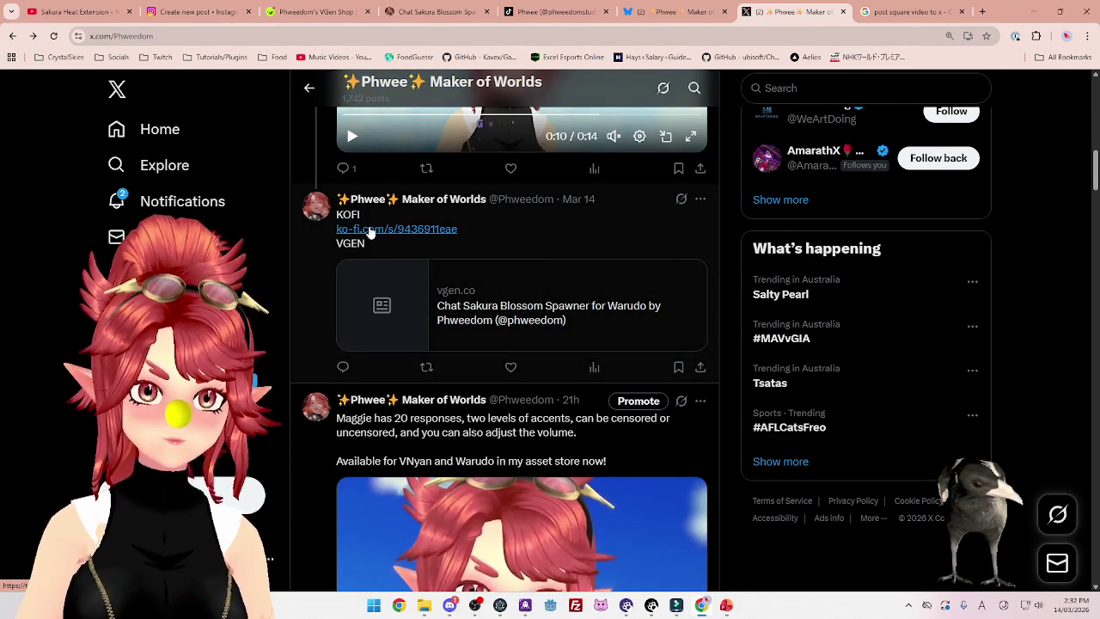
Scroll the Bluesky profile to the matching KOFI/VGEN links reply with its Sakura spawner card
click(653, 12)
scroll(648, 423, down, 5)
scroll(555, 350, down, 3)
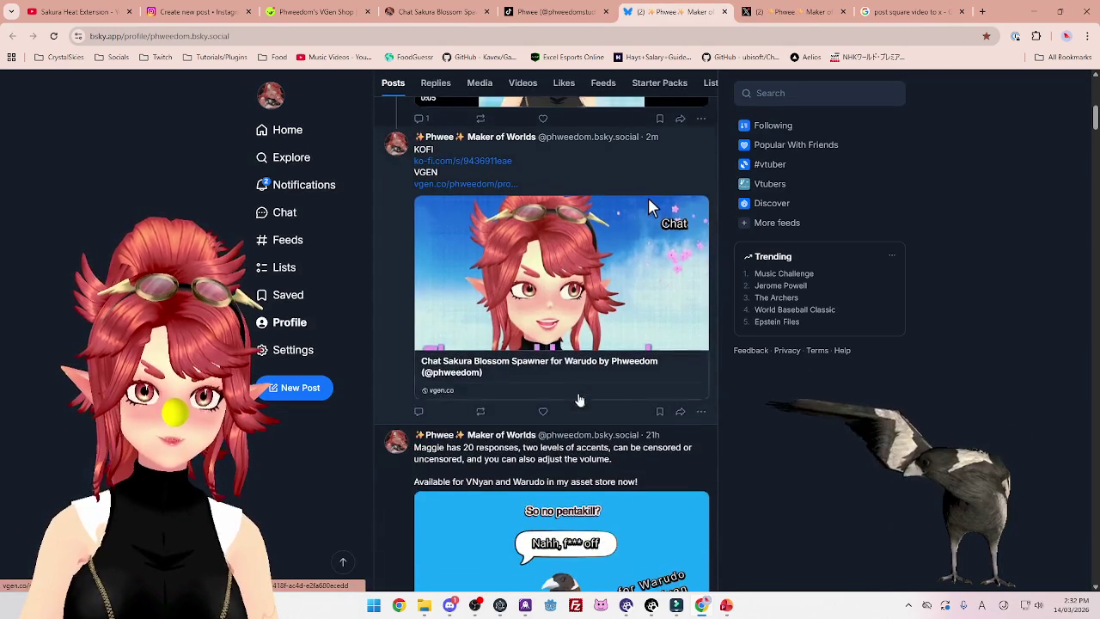
scroll(533, 344, up, 1)
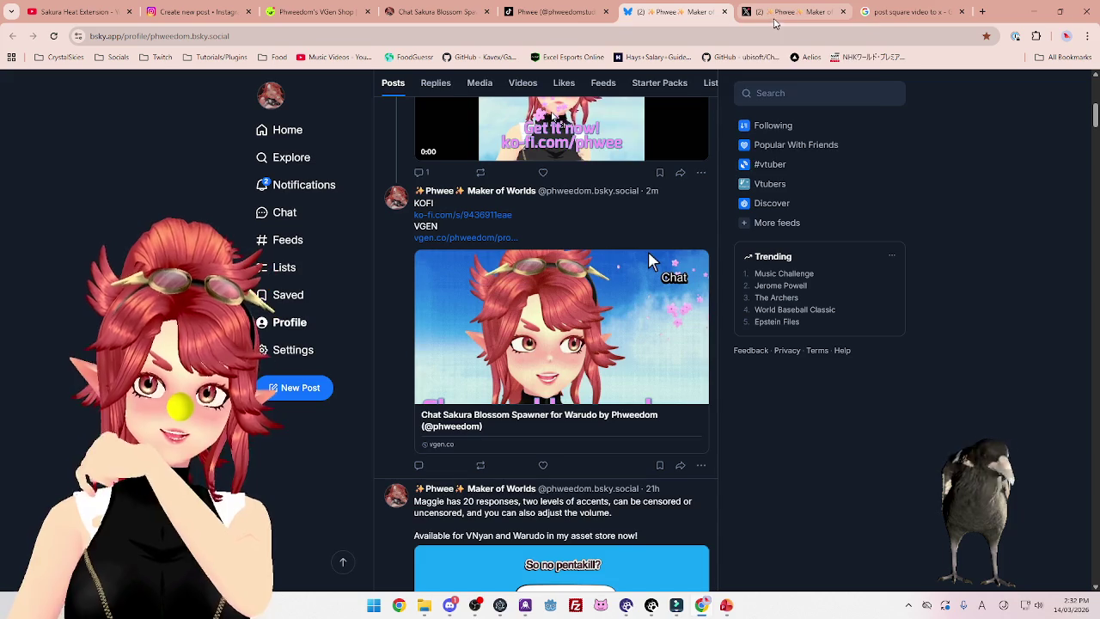
mouse_move(774, 22)
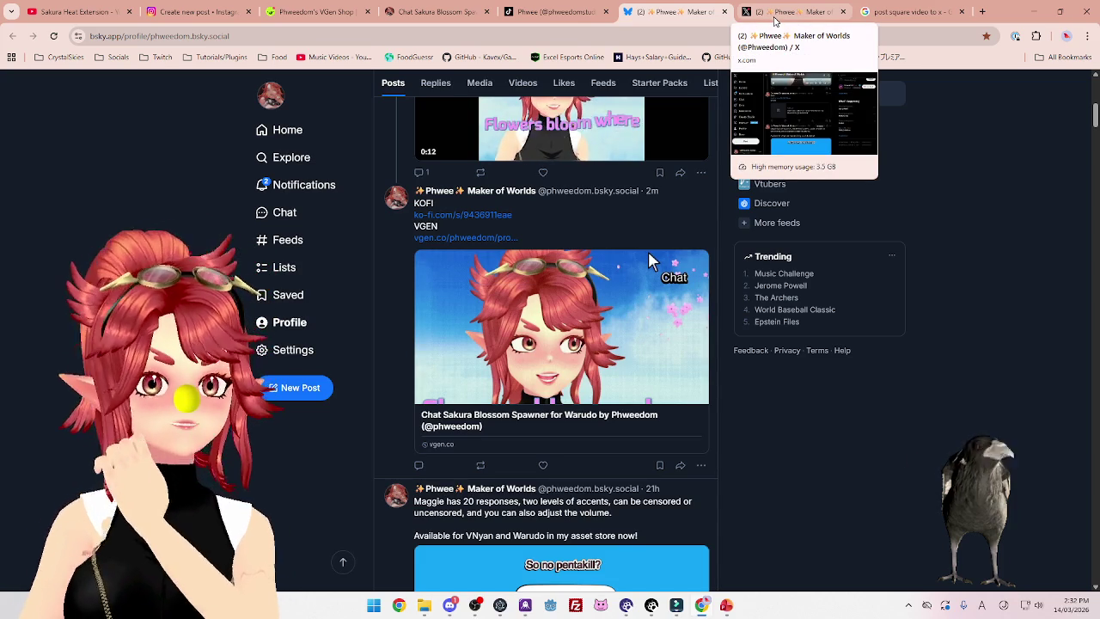
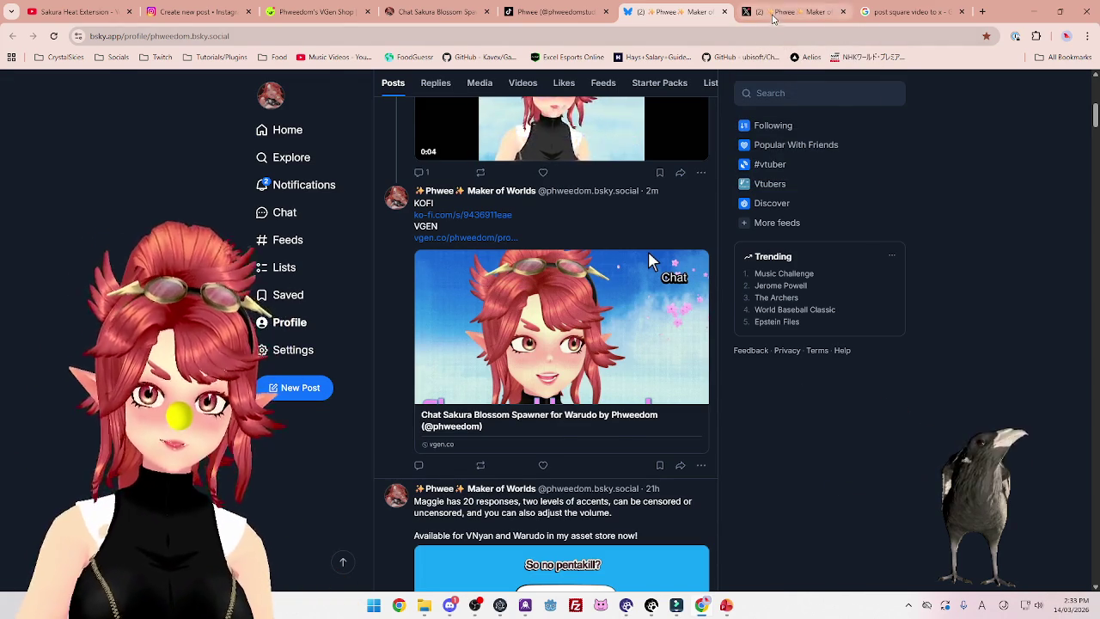
Scroll up to the Sakura Spawner giveaway post on the X profile and watch its video
click(791, 11)
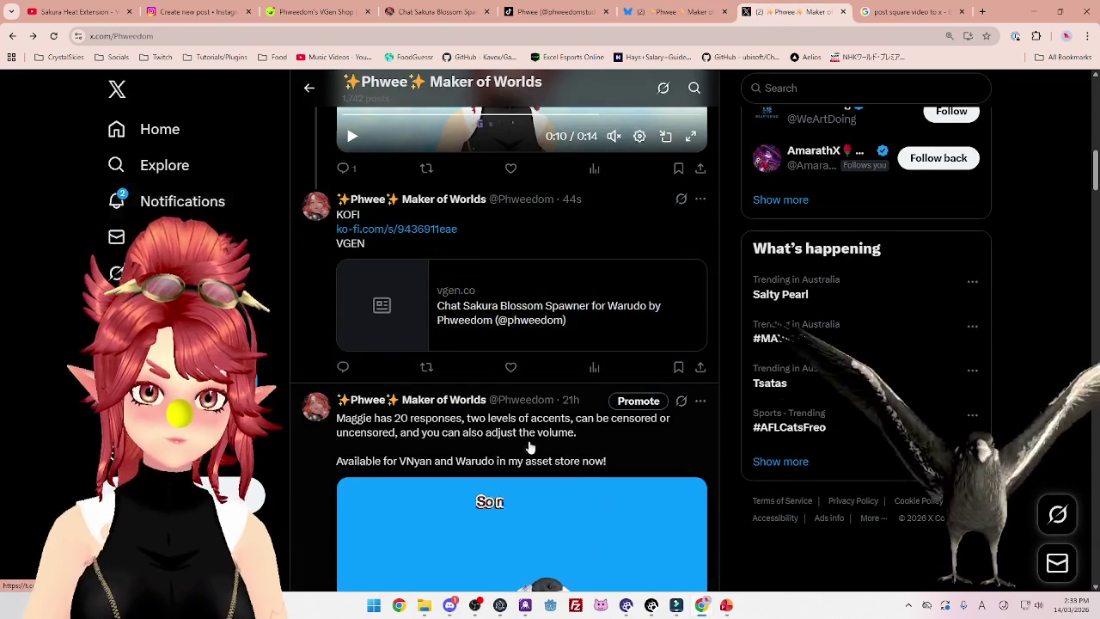
scroll(679, 139, up, 3)
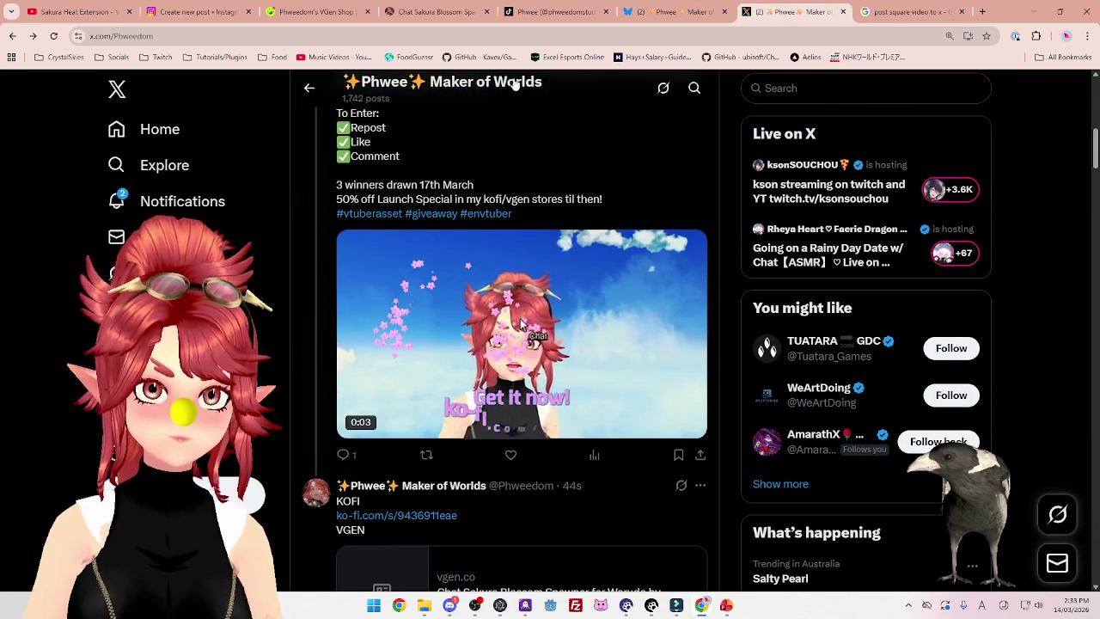
mouse_move(557, 14)
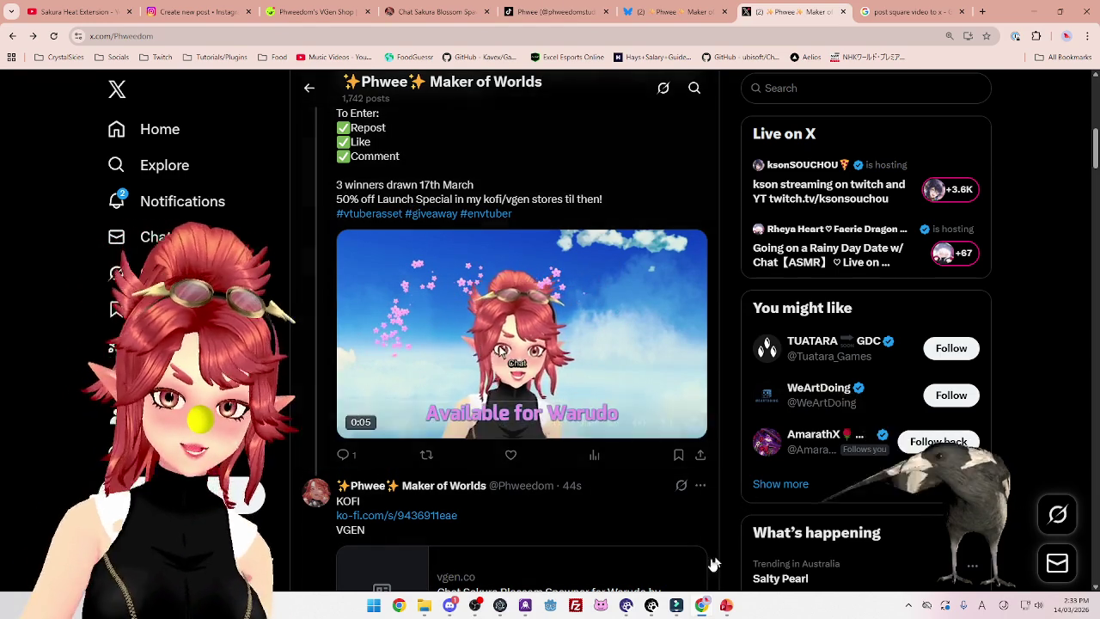
click(676, 605)
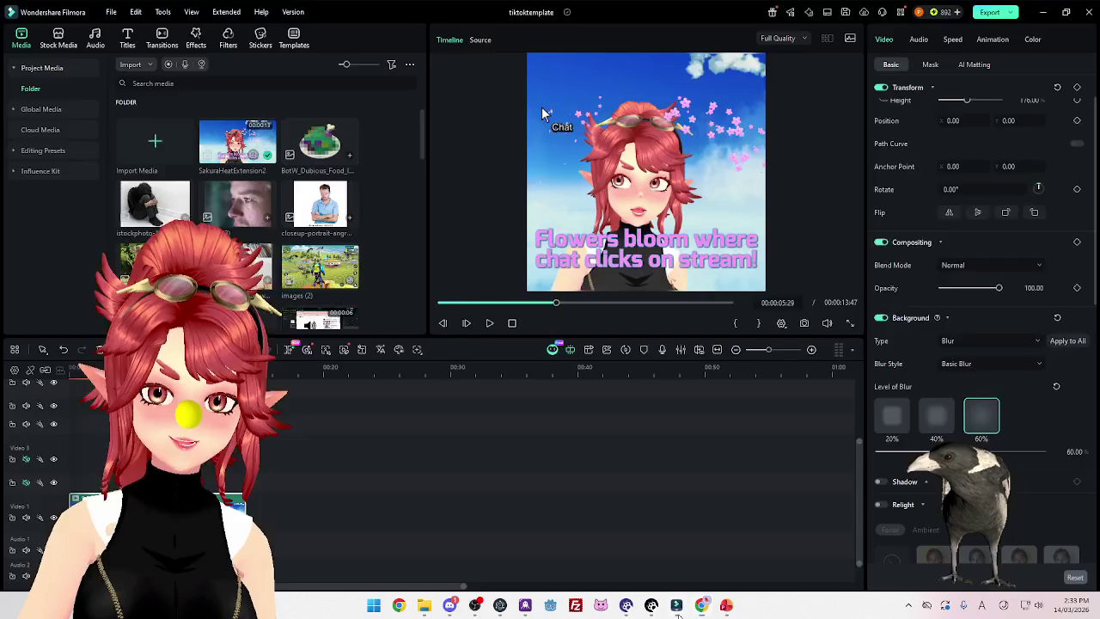
Set the project aspect ratio to 9:16 (Portrait) in Project Settings
click(112, 14)
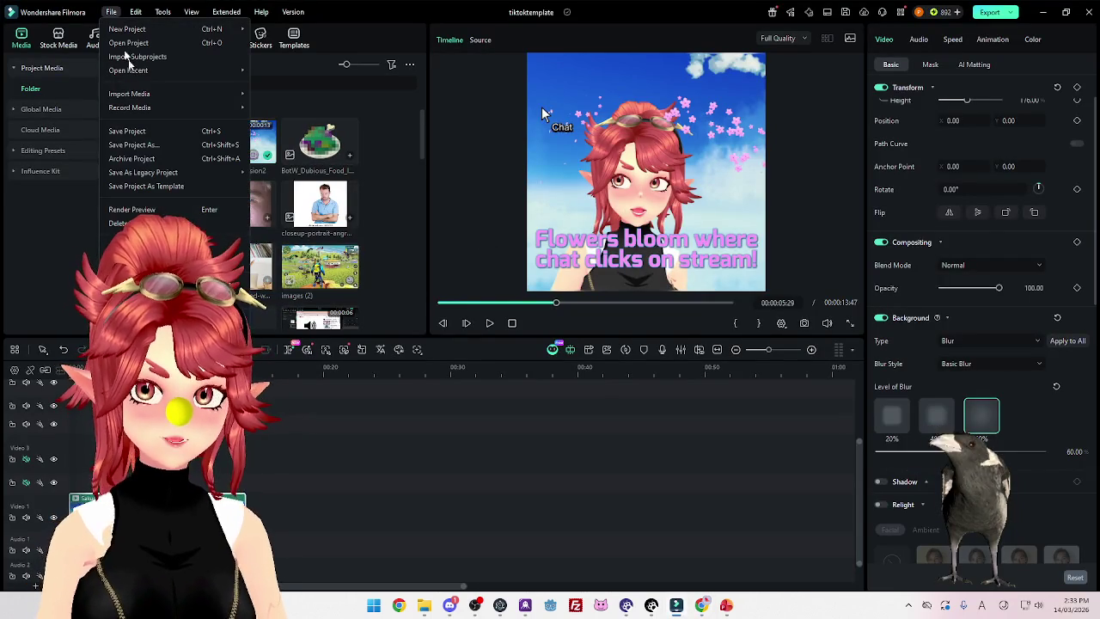
click(146, 145)
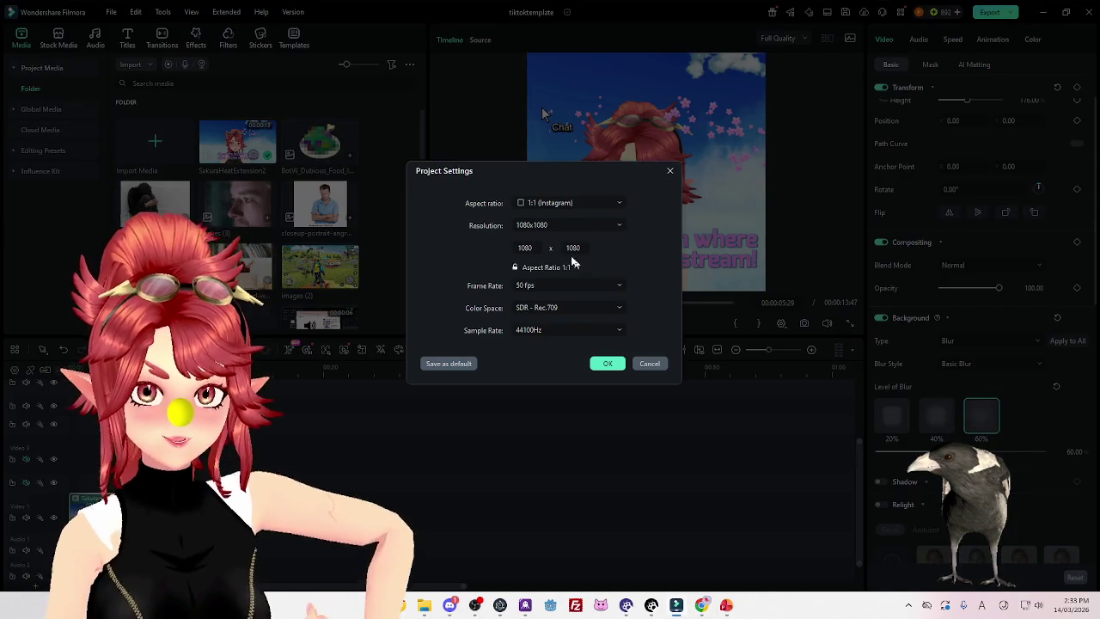
click(569, 203)
click(548, 243)
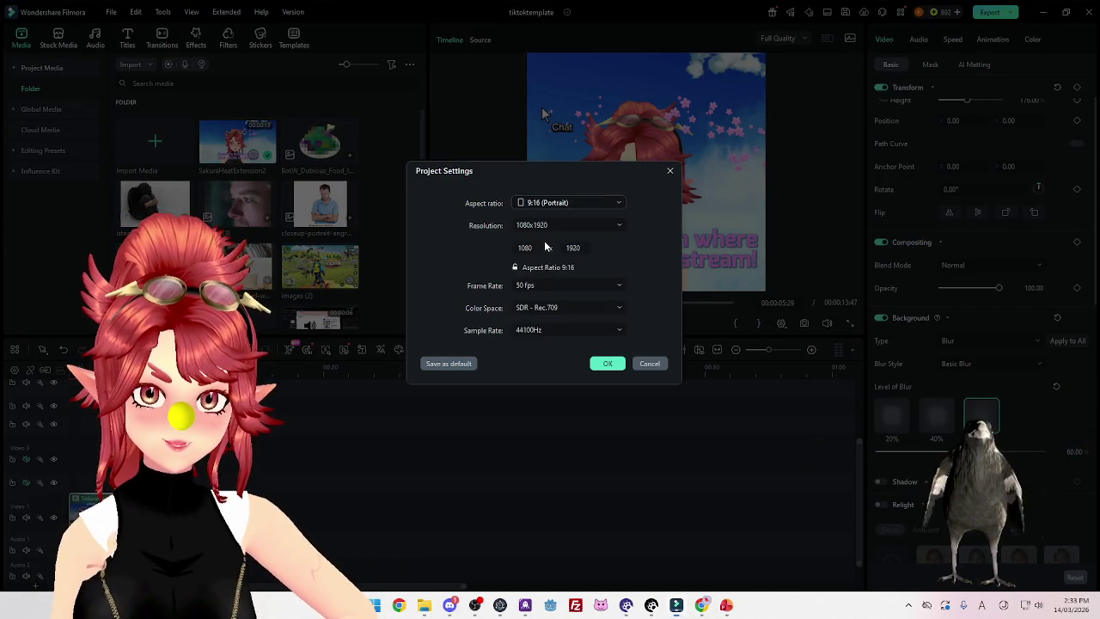
click(607, 365)
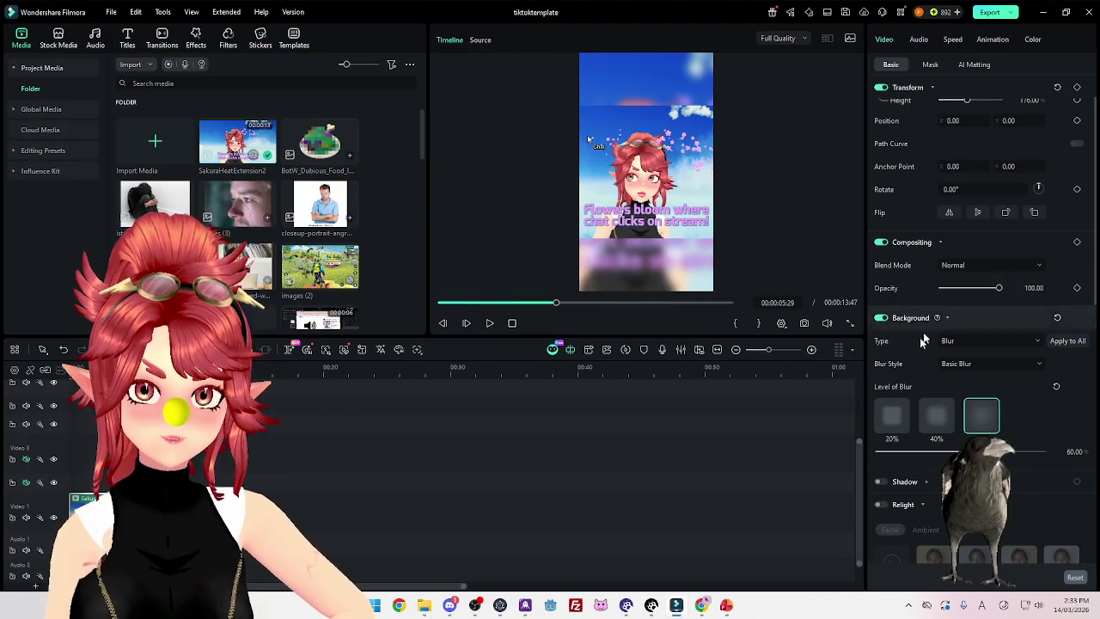
Change the video background type from Blur to a solid blue Color
click(956, 342)
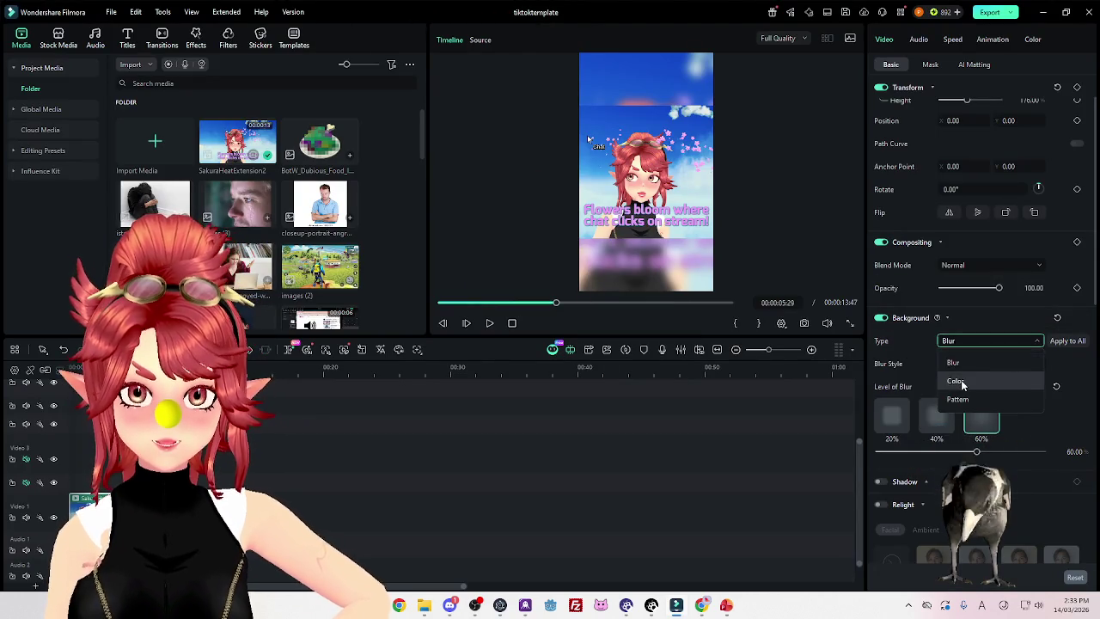
click(955, 380)
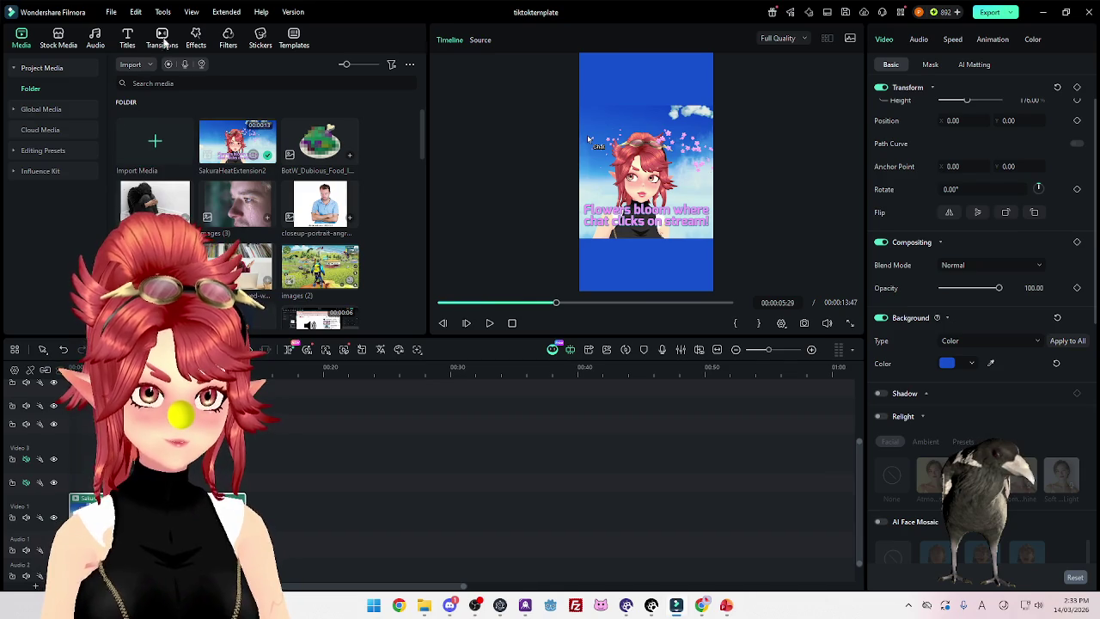
click(128, 34)
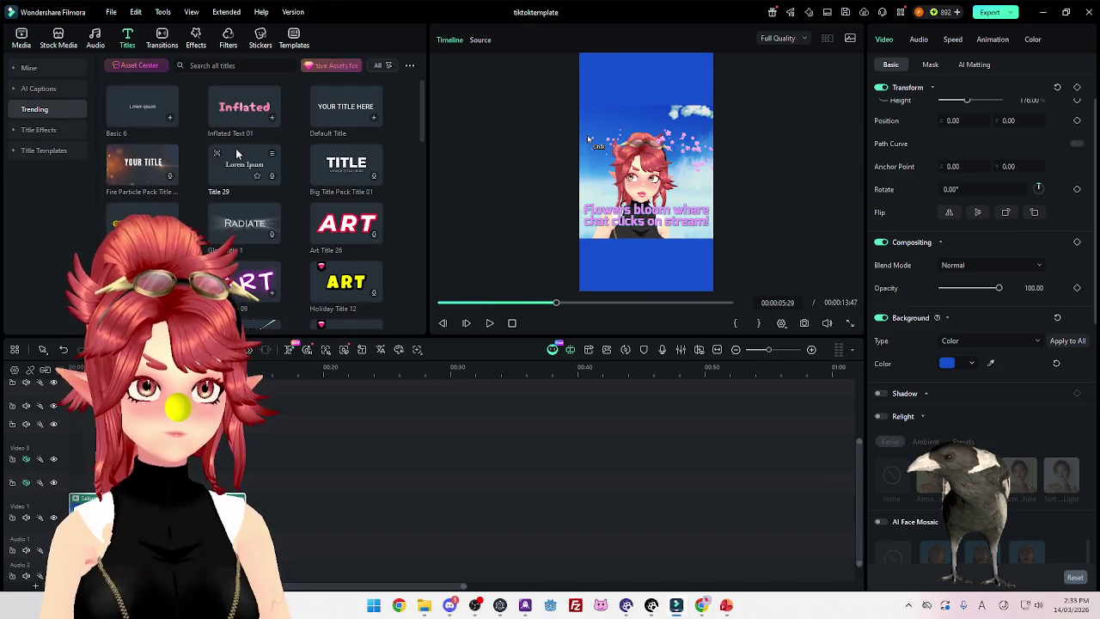
Add the Basic 6 title, stretch it across the whole video and move it to the top
drag(142, 107, 83, 444)
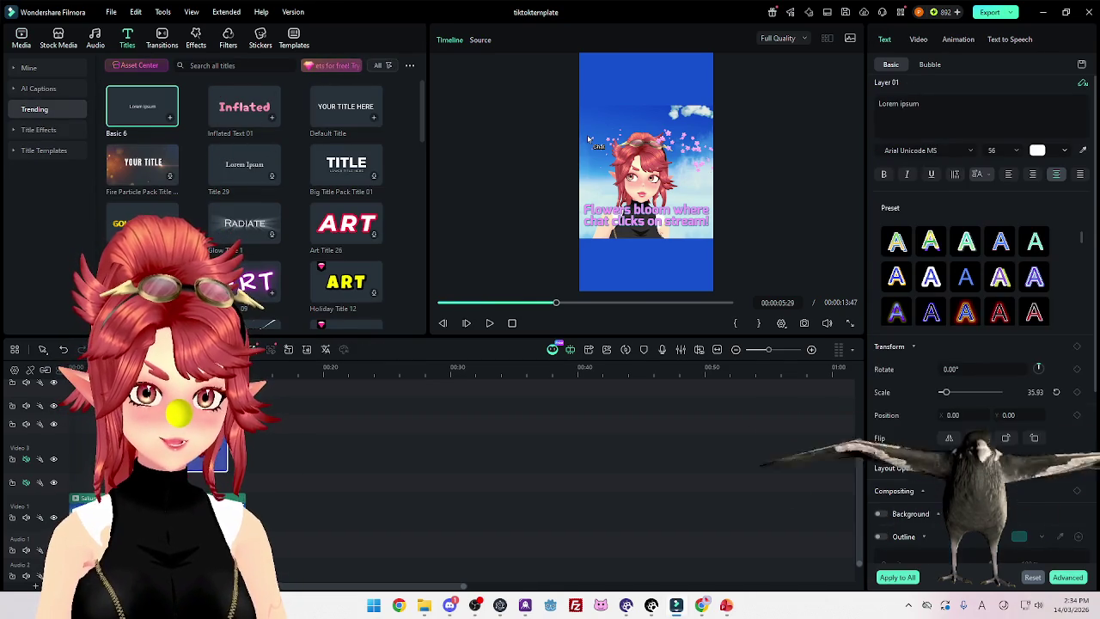
mouse_move(228, 458)
mouse_down()
mouse_move(226, 469)
mouse_move(245, 469)
mouse_up()
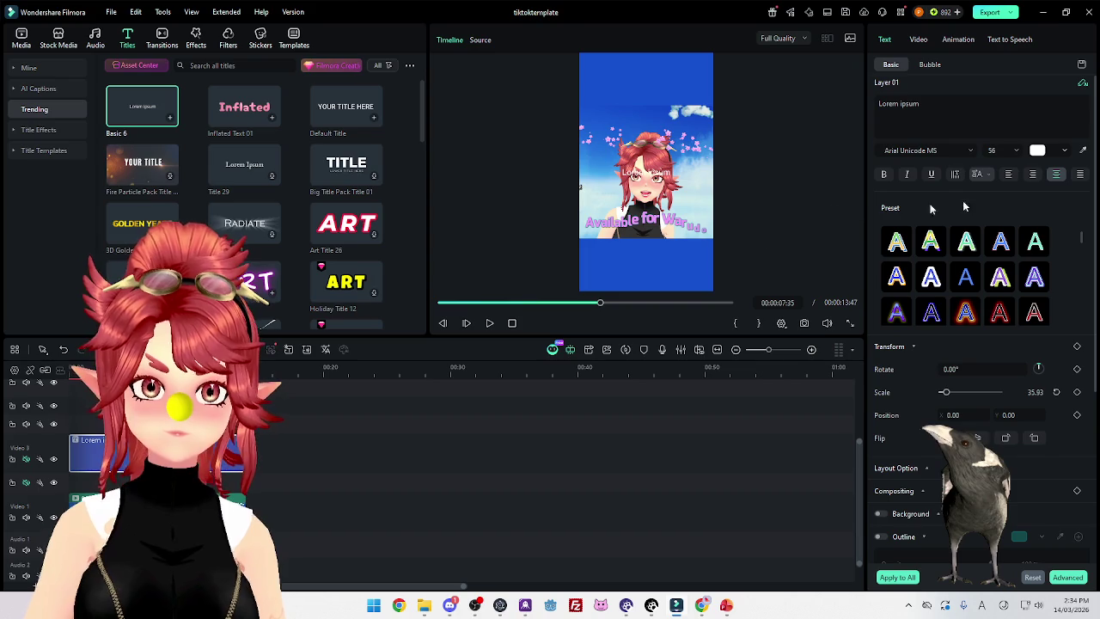
drag(1010, 415, 1015, 416)
Replace the placeholder title text with 'Spring Giveaway'
click(952, 124)
key(ctrl+a)
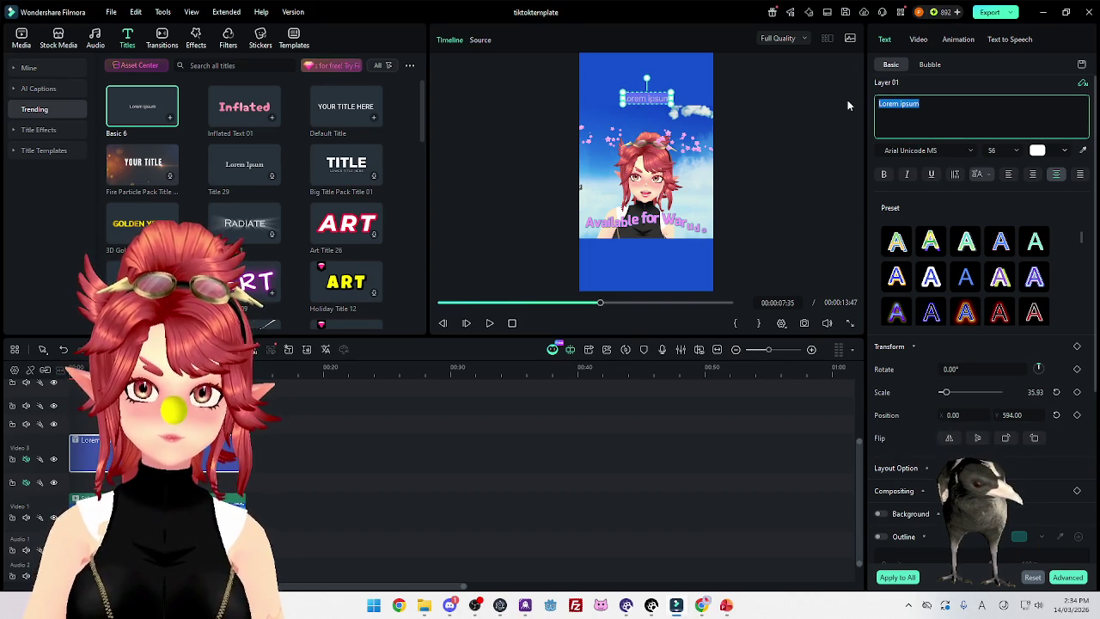
text(TIKTOK GIVVEA)
key(BackSpace)
key(BackSpace)
key(BackSpace)
text(SPR)
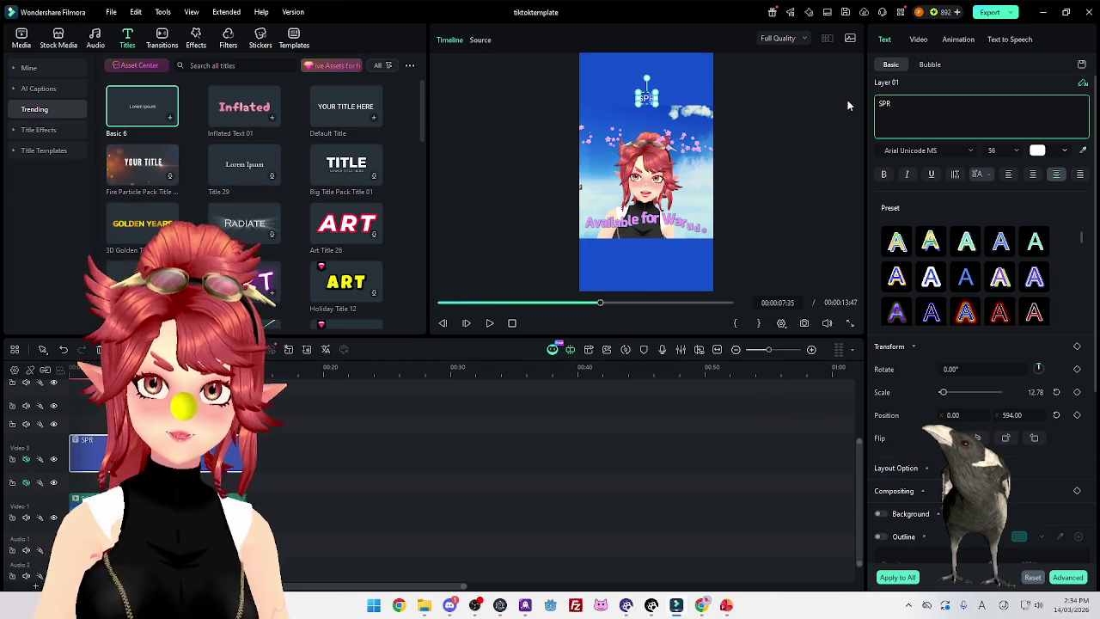
key(BackSpace)
text(pri)
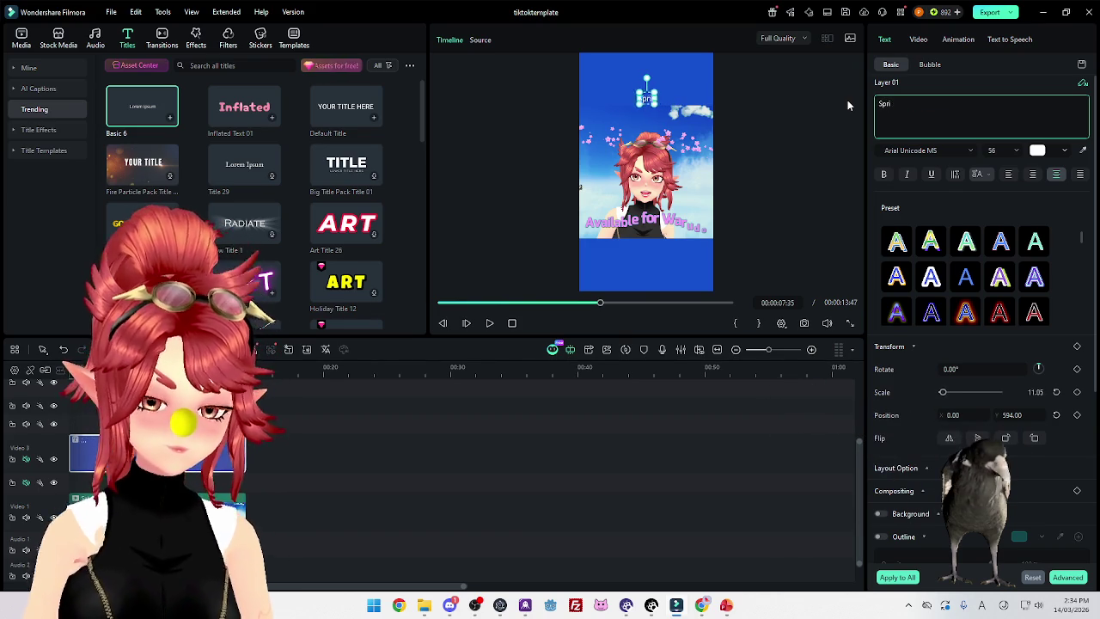
text(ng Giveaway)
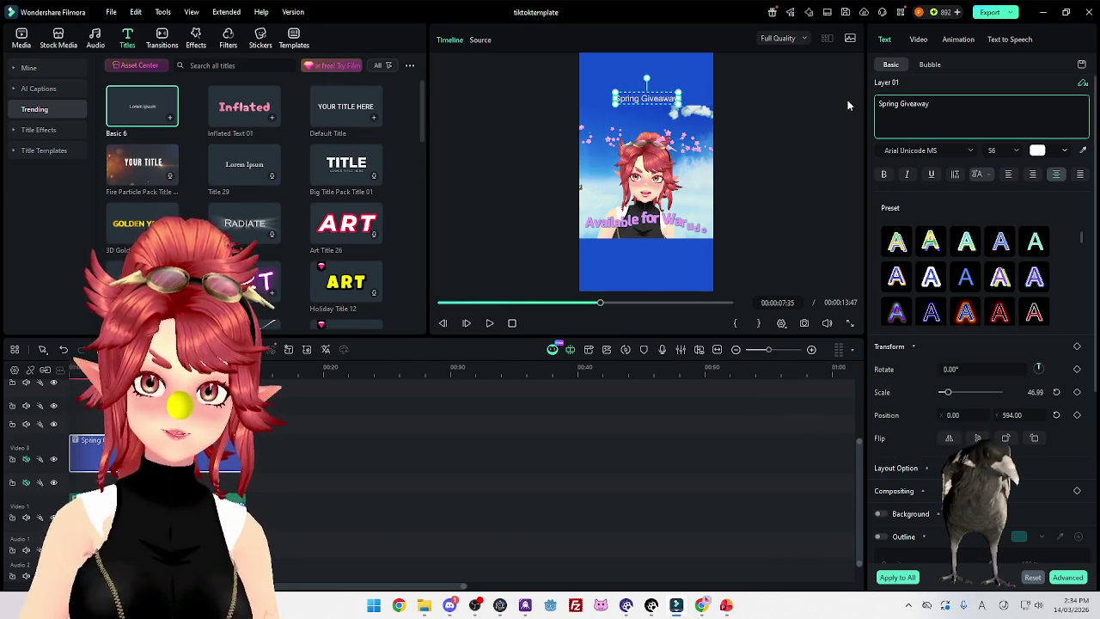
Apply a plain white text preset to the title and nudge it slightly lower
scroll(997, 290, down, 3)
scroll(999, 290, up, 2)
click(989, 274)
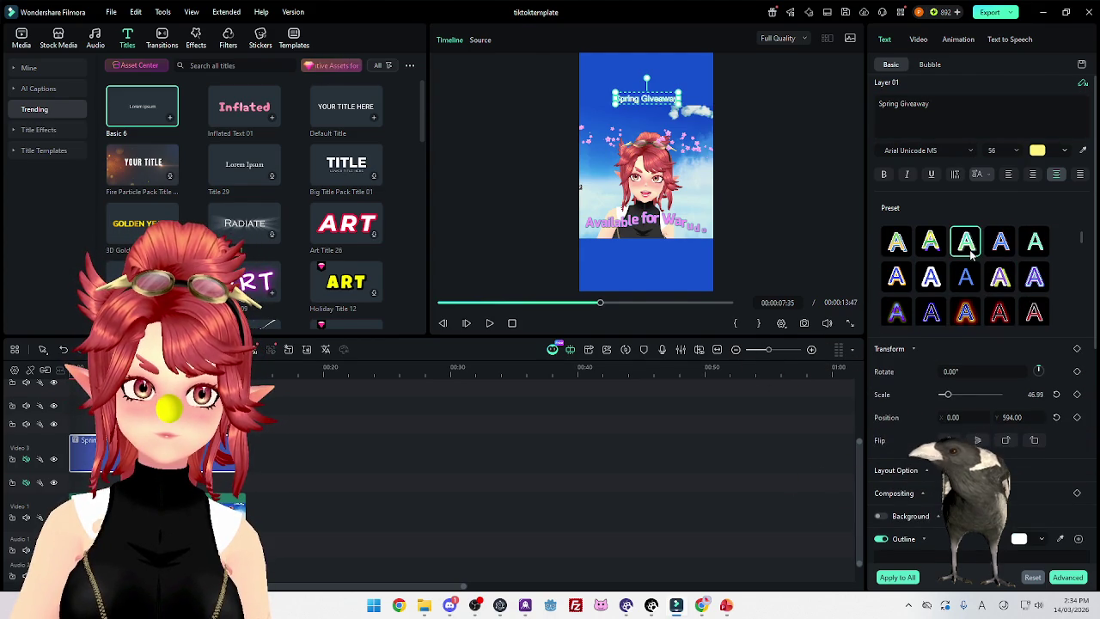
scroll(992, 279, down, 3)
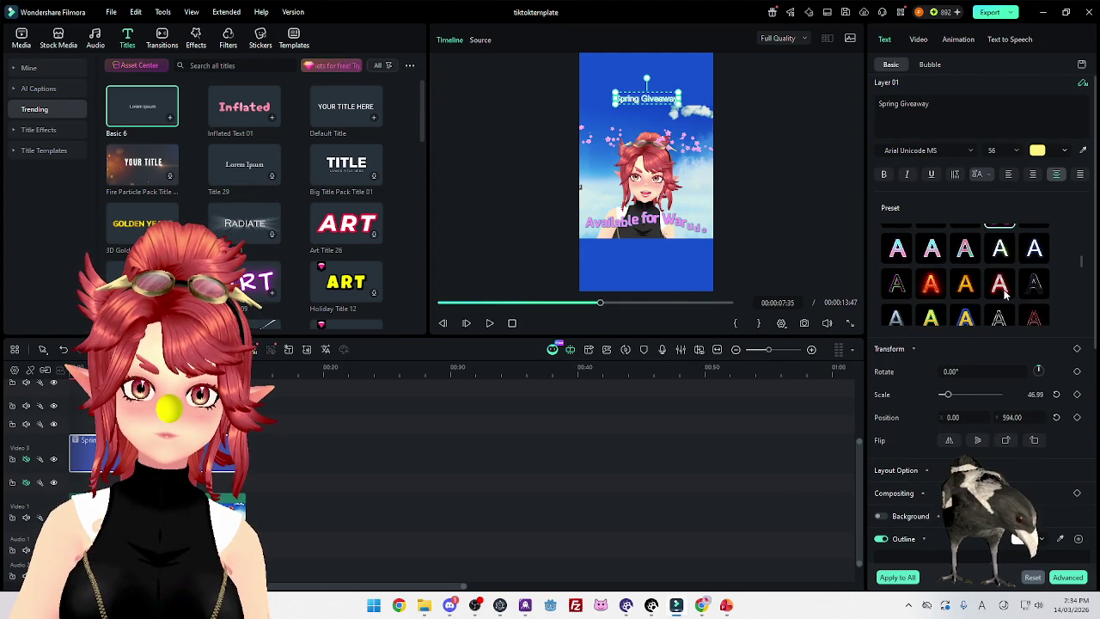
click(1002, 288)
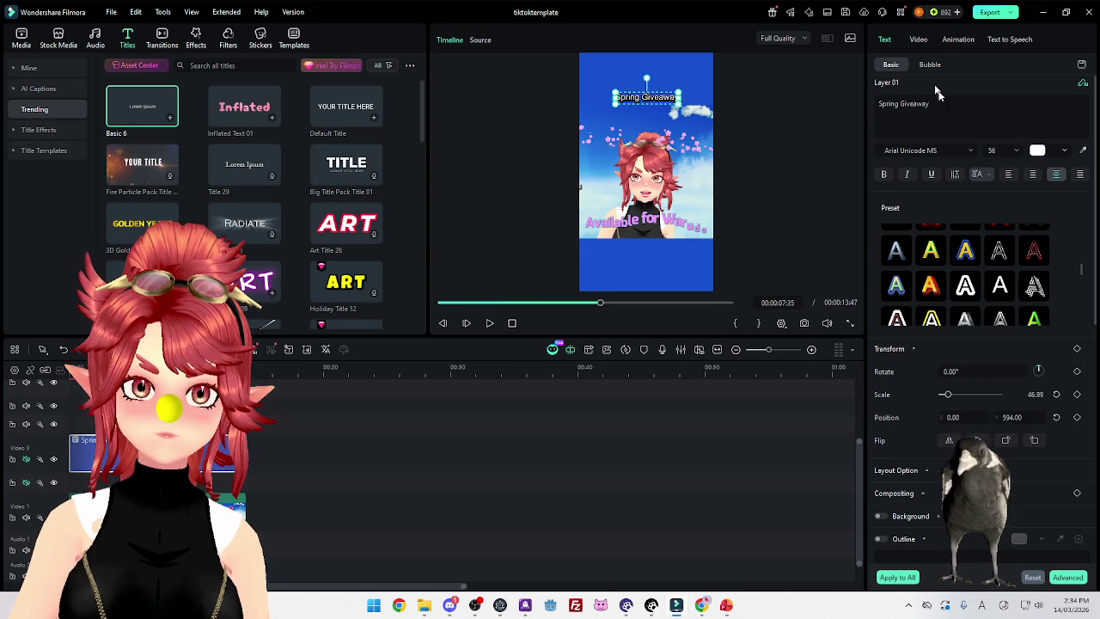
drag(1013, 417, 980, 417)
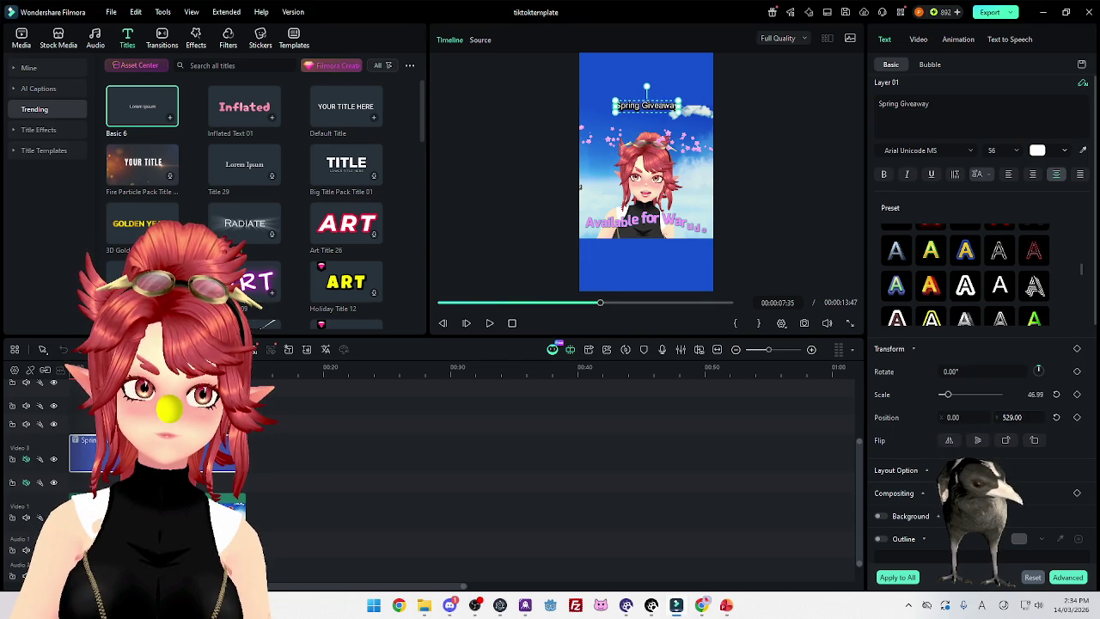
Change the title to 'Spring TikTok Giveaway!' with a second line 'Repost to join'
click(902, 104)
text(ikTok)
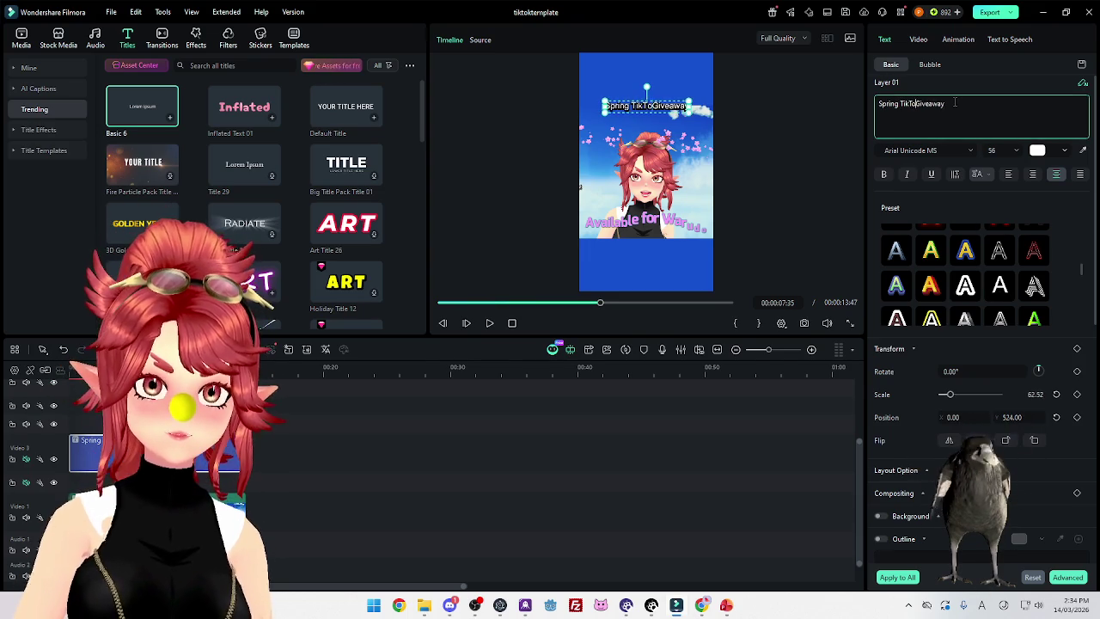
click(963, 109)
text(!!)
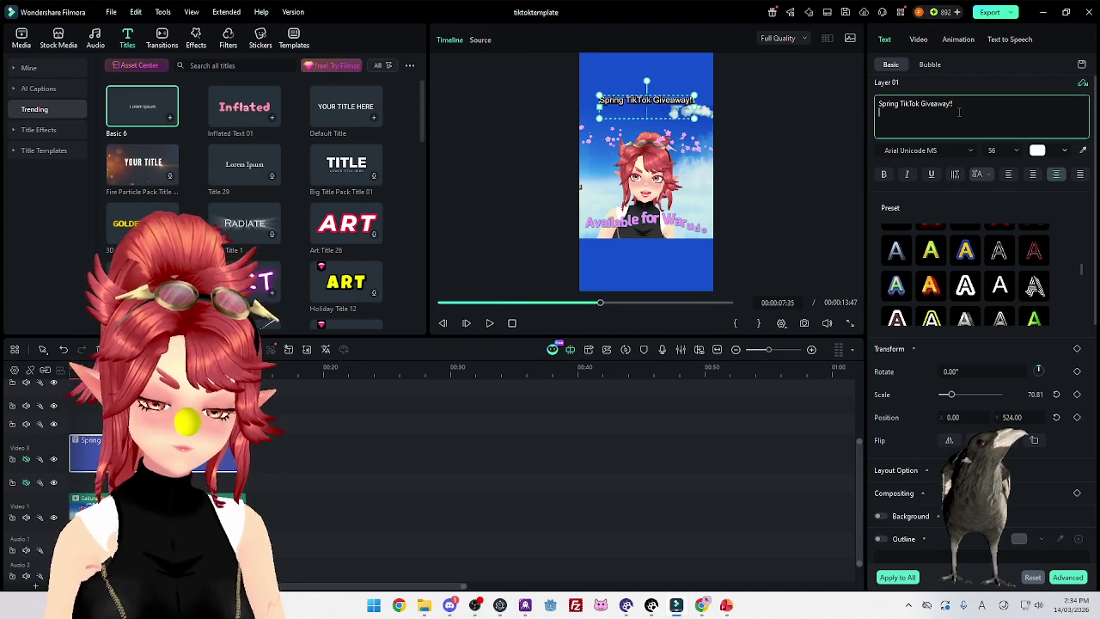
key(Return)
text(Report)
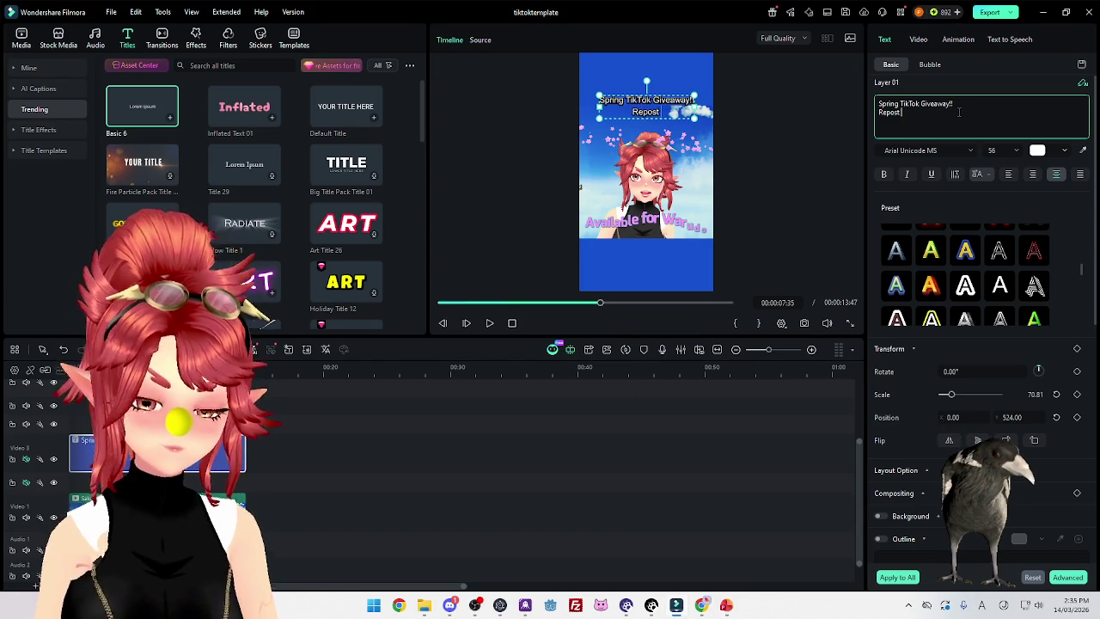
click(695, 614)
key(ctrl+shift+Tab)
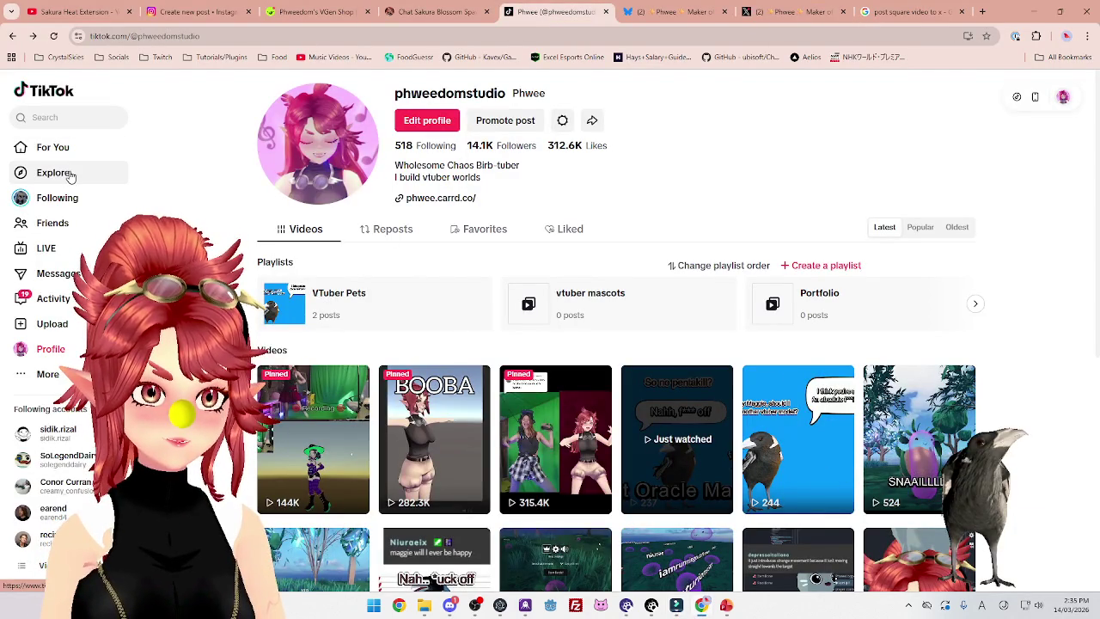
Open TikTok's Following feed and check a video's Share options, including Repost
click(54, 197)
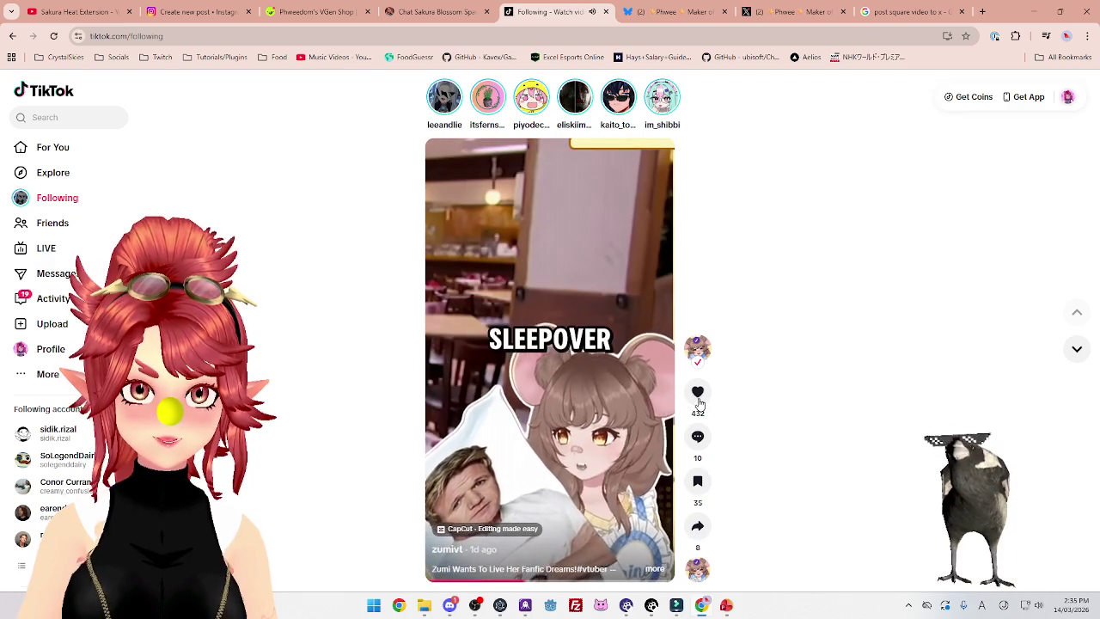
click(702, 531)
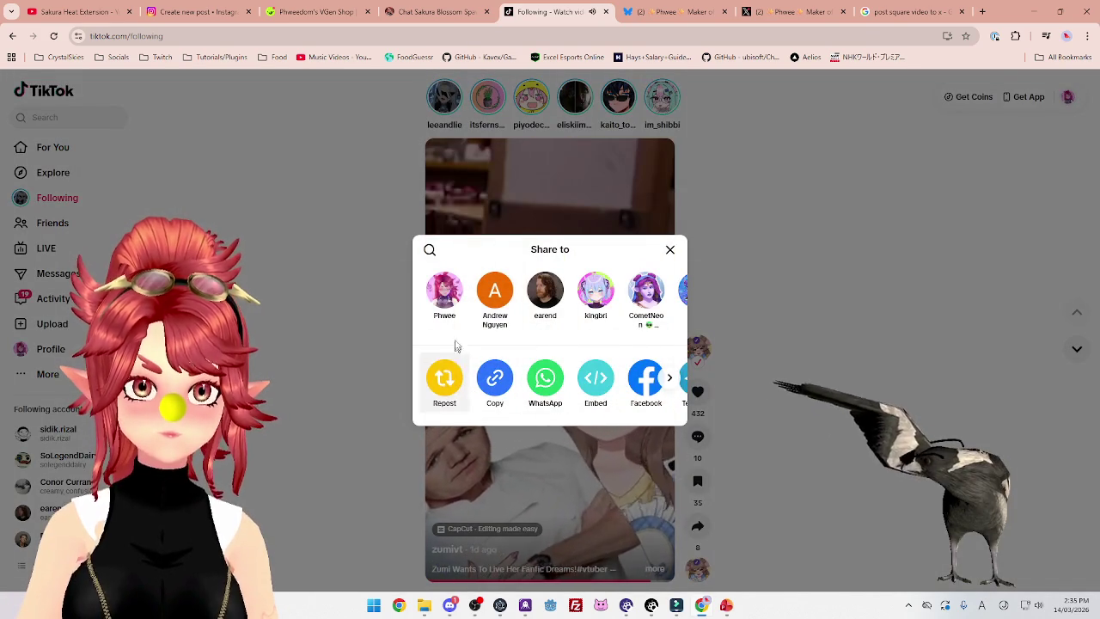
click(670, 250)
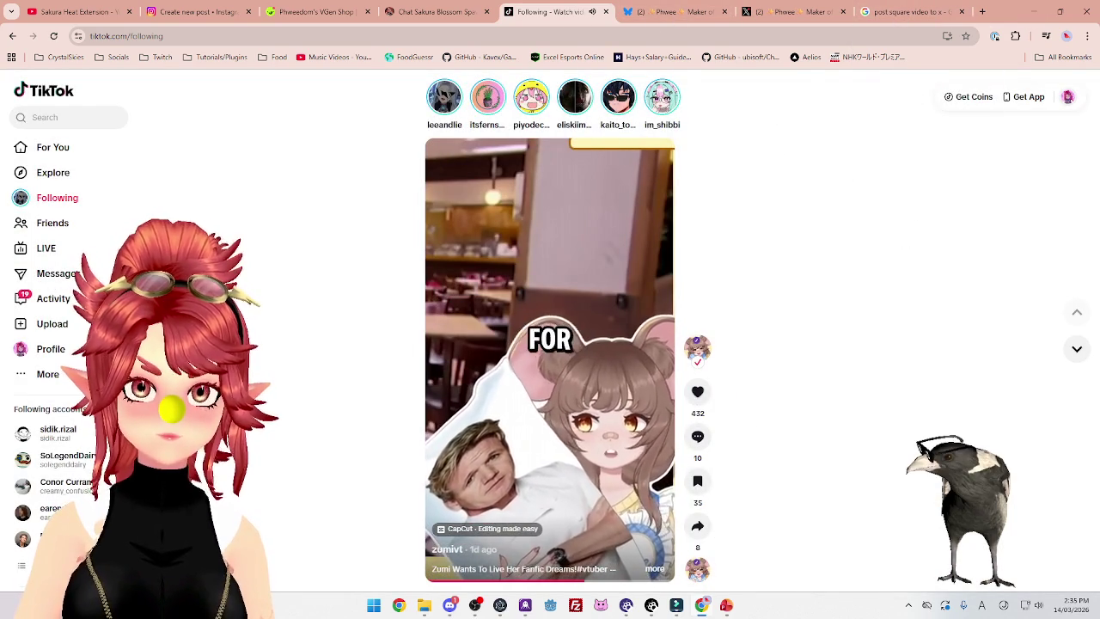
click(727, 607)
mouse_move(553, 384)
mouse_down()
mouse_move(433, 368)
mouse_move(347, 335)
mouse_up()
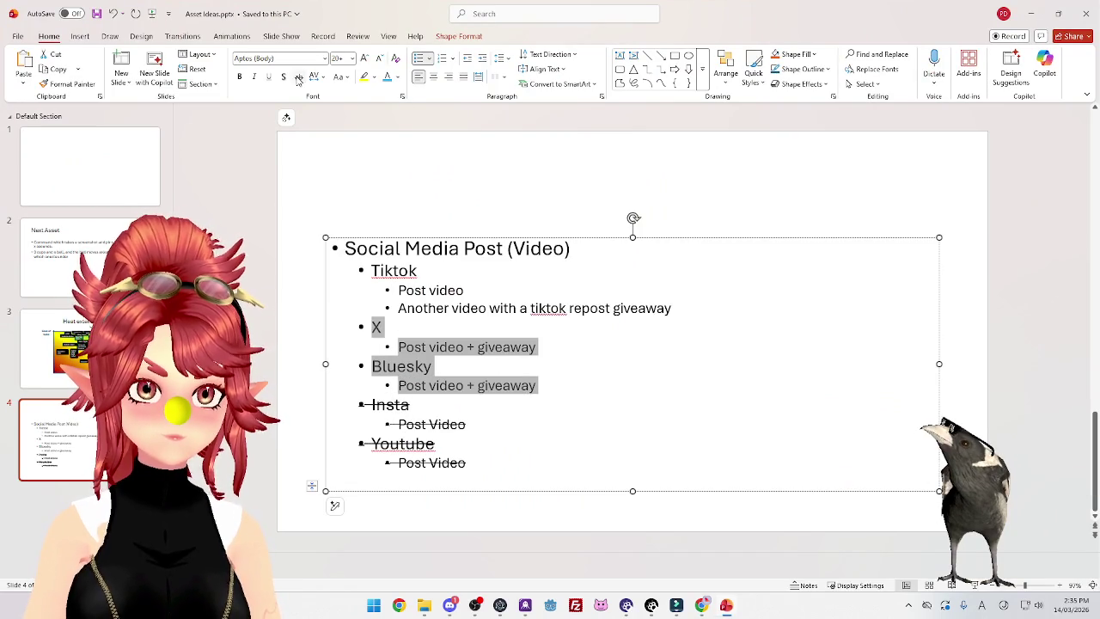
Replace the 'Another video with a tiktok repost giveaway' bullet with a '- giveaway' sub-bullet
click(472, 291)
key(shift+Home)
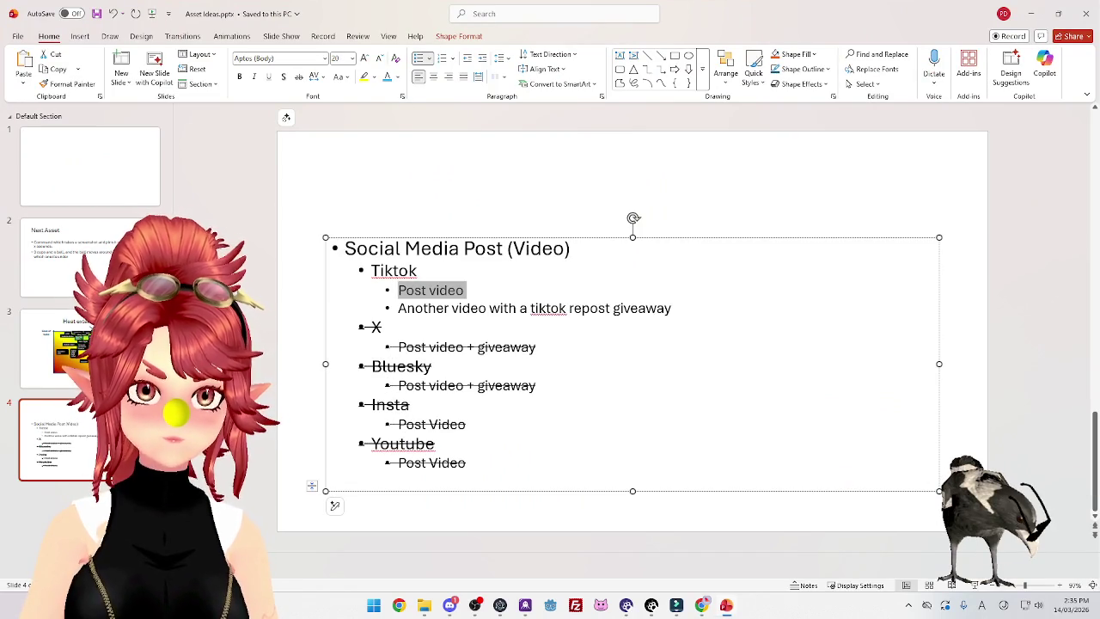
click(675, 310)
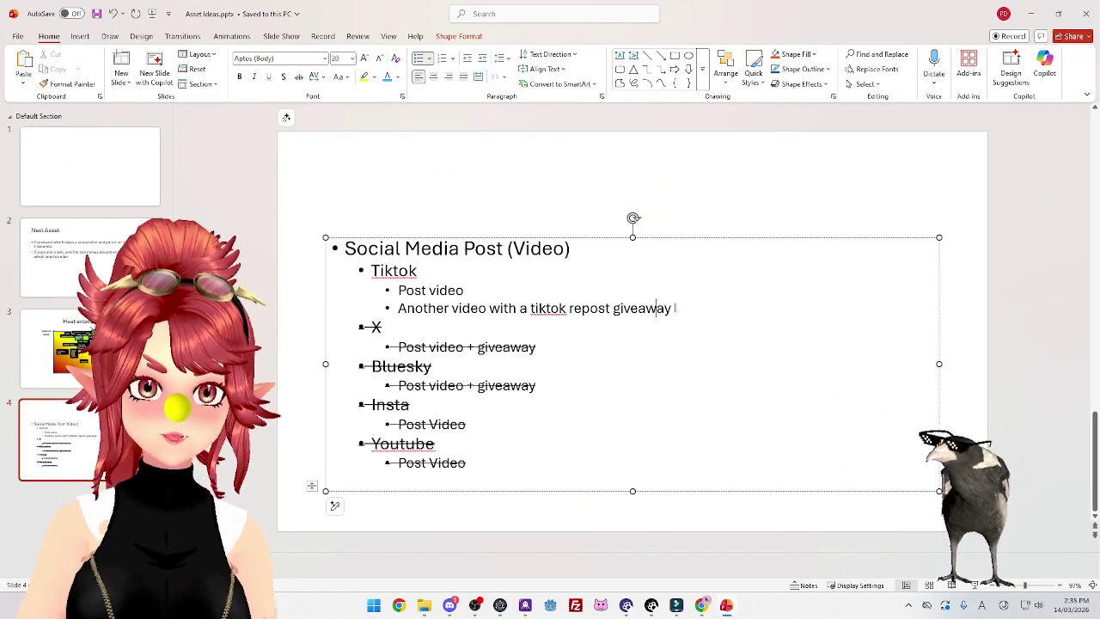
key(shift+Home)
key(BackSpace)
key(BackSpace)
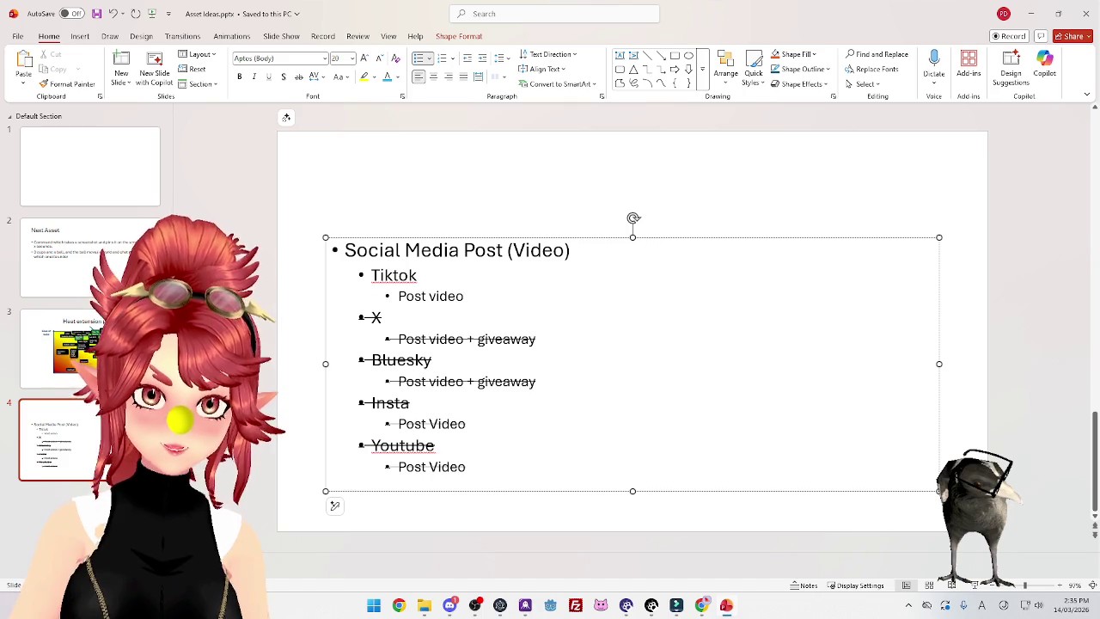
key(Return)
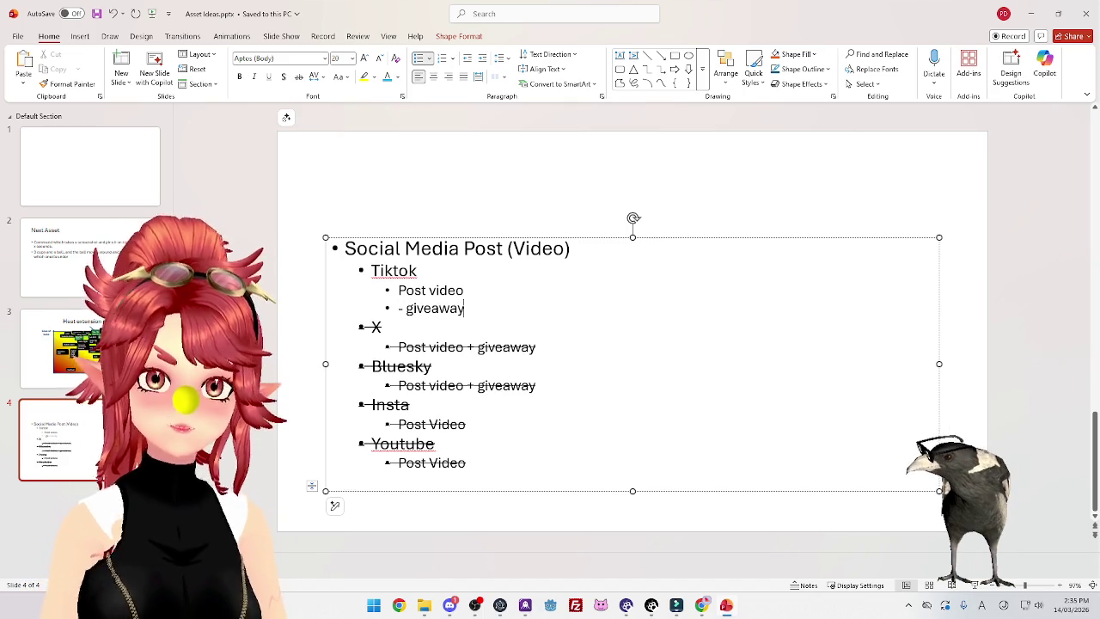
click(675, 607)
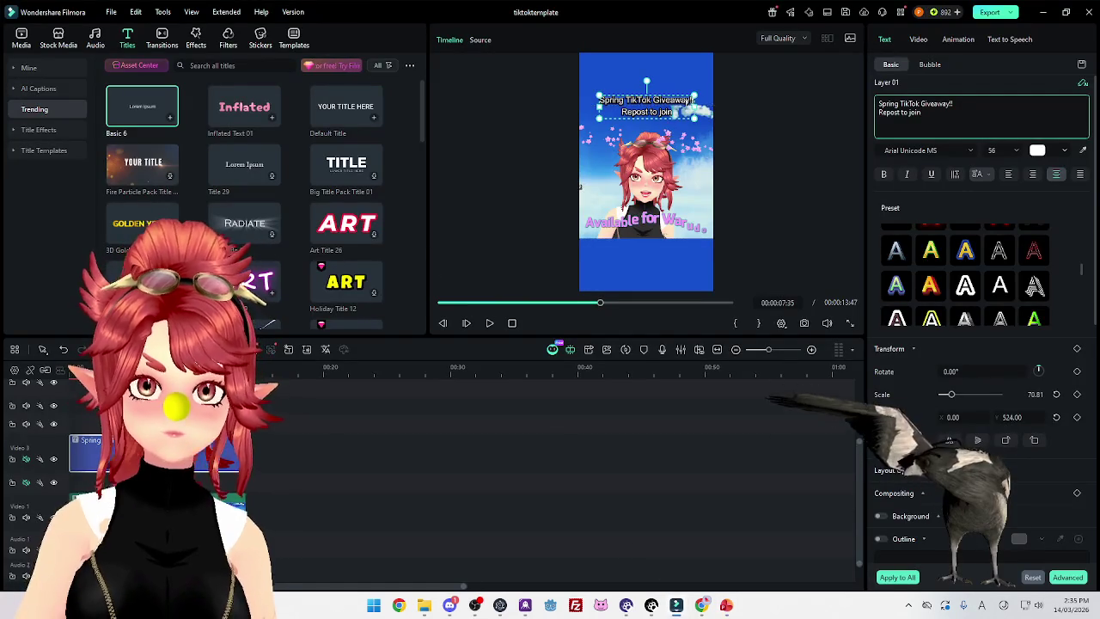
Play the video from the beginning to review the giveaway title
click(921, 112)
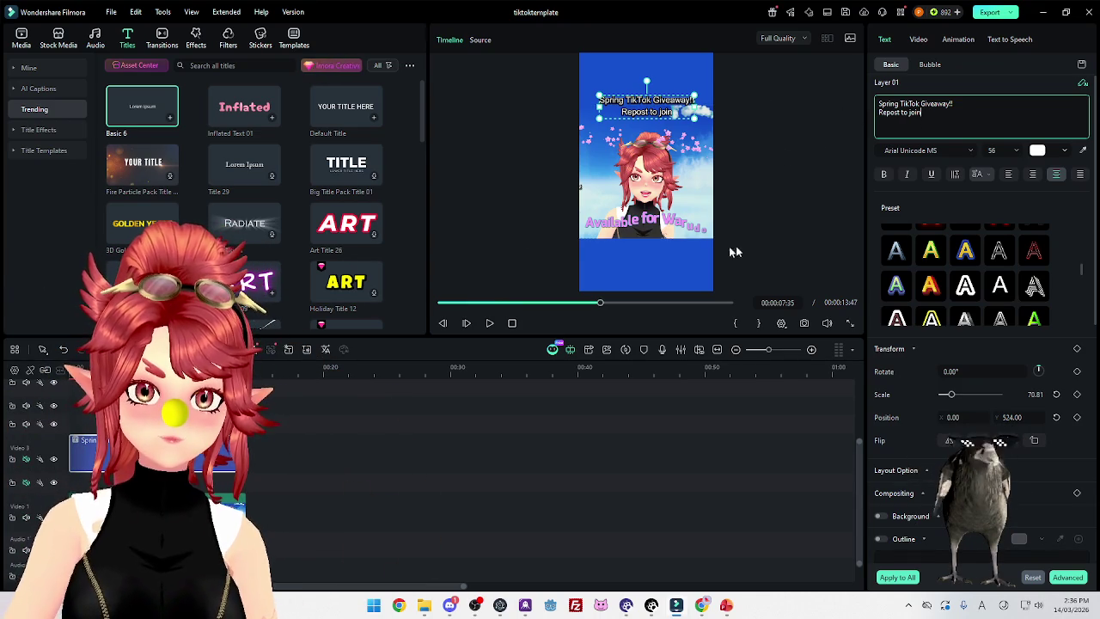
click(696, 167)
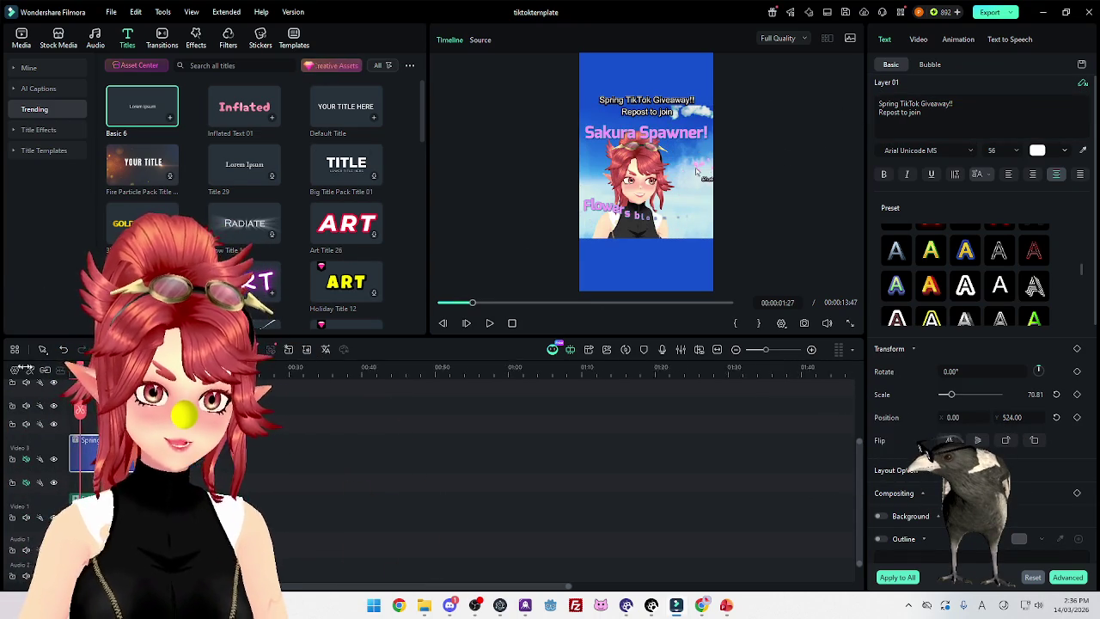
key(Home)
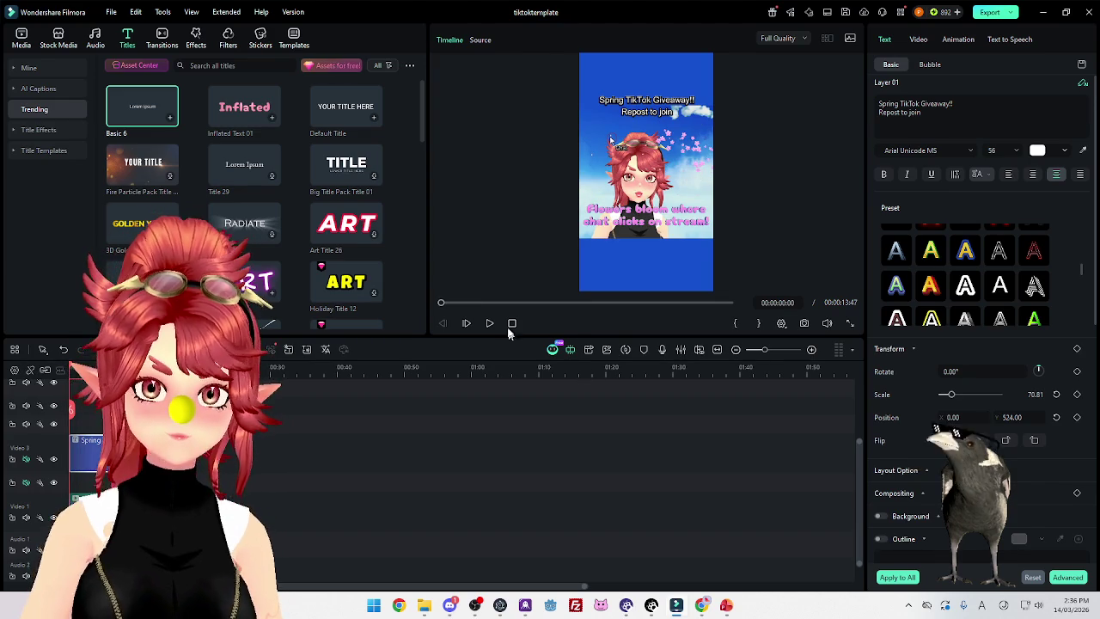
click(489, 325)
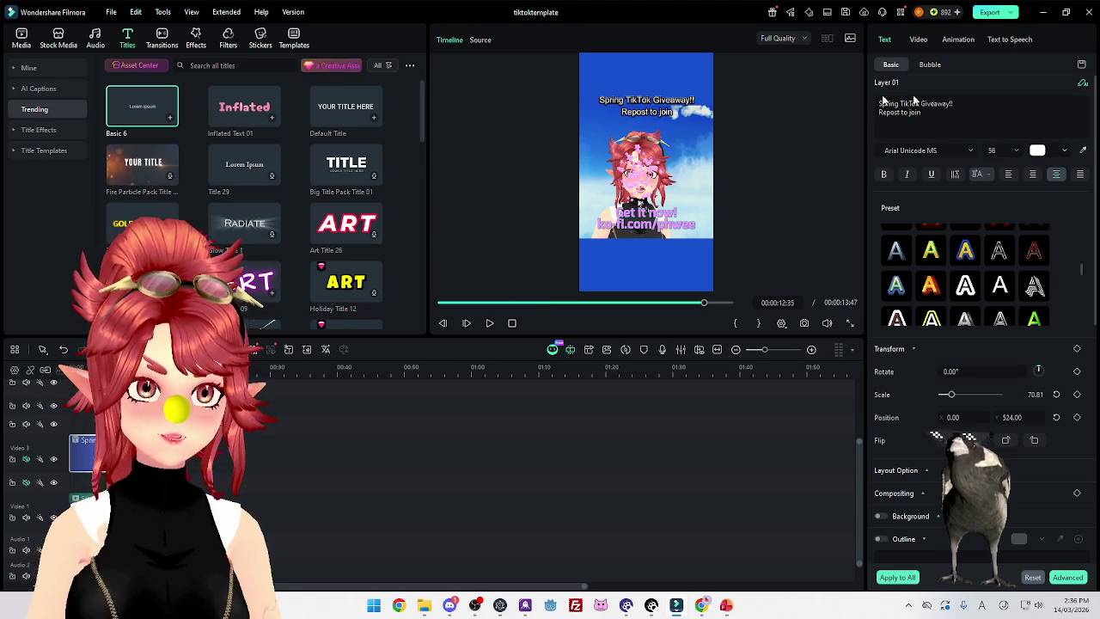
Remove 'Spring' and the 'Repost to join' line, adding 'see caption for deets' as the second line
click(963, 120)
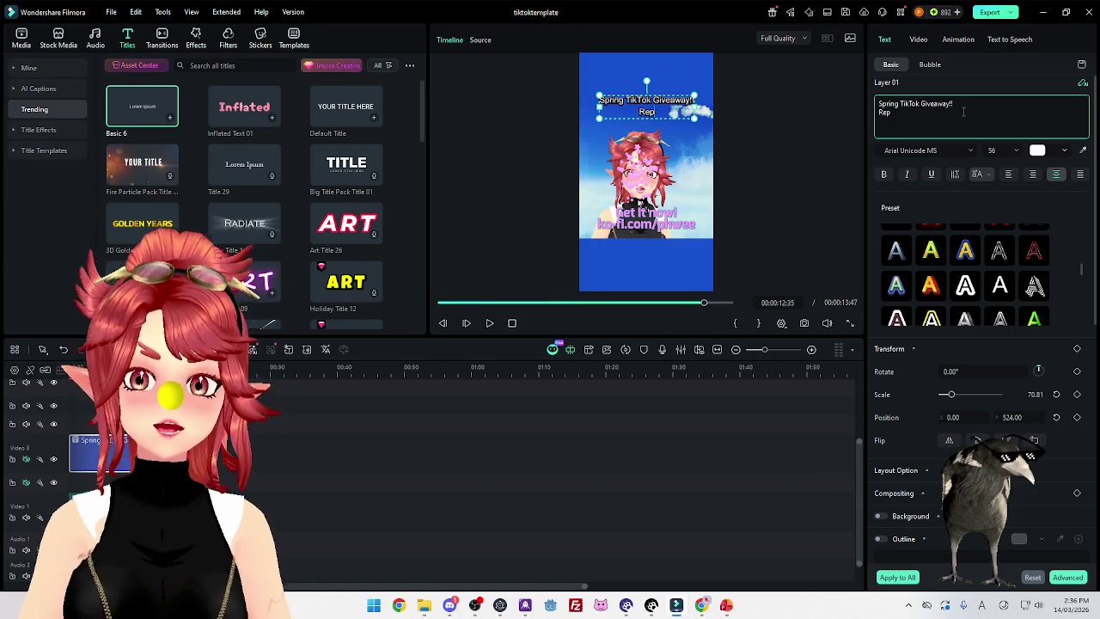
key(BackSpace)
key(BackSpace)
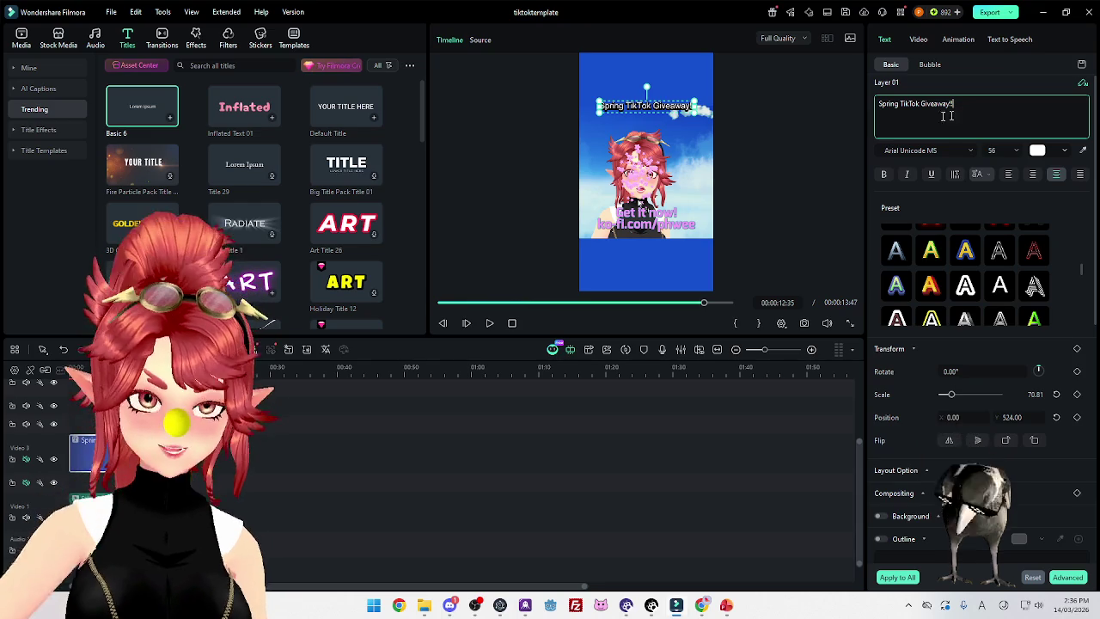
click(837, 91)
key(Delete)
key(Delete)
key(Delete)
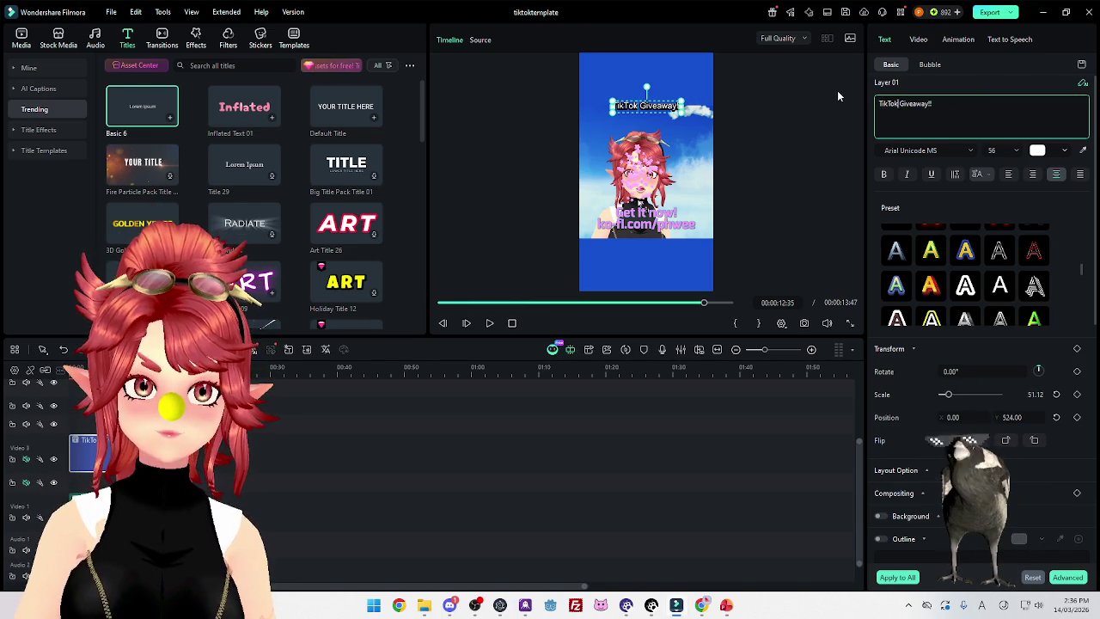
key(BackSpace)
text(t)
key(BackSpace)
key(BackSpace)
text(!)
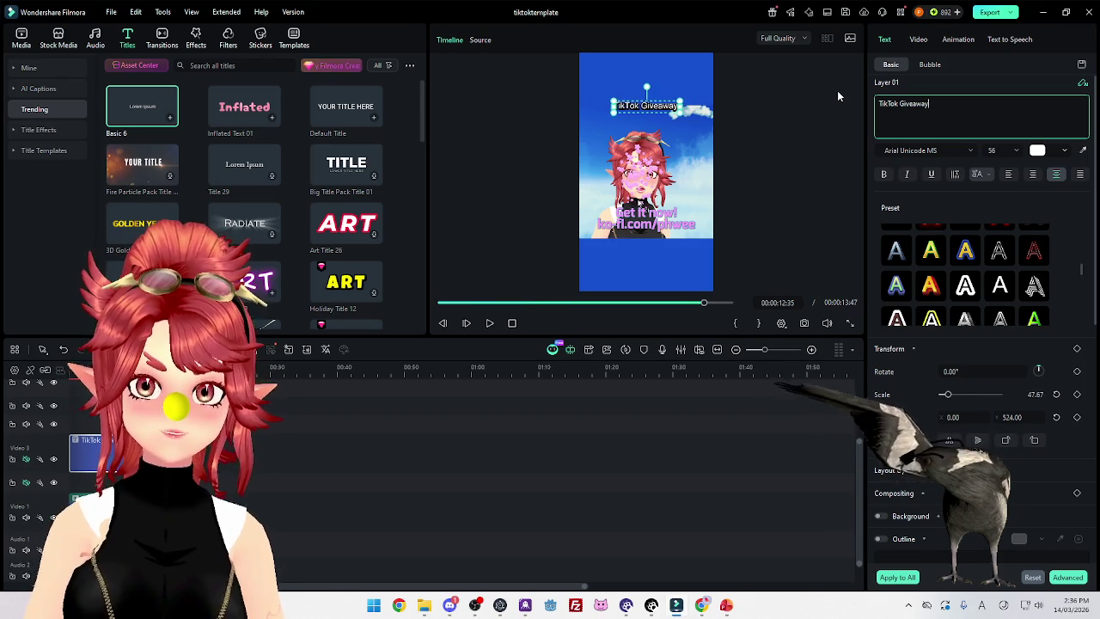
key(Return)
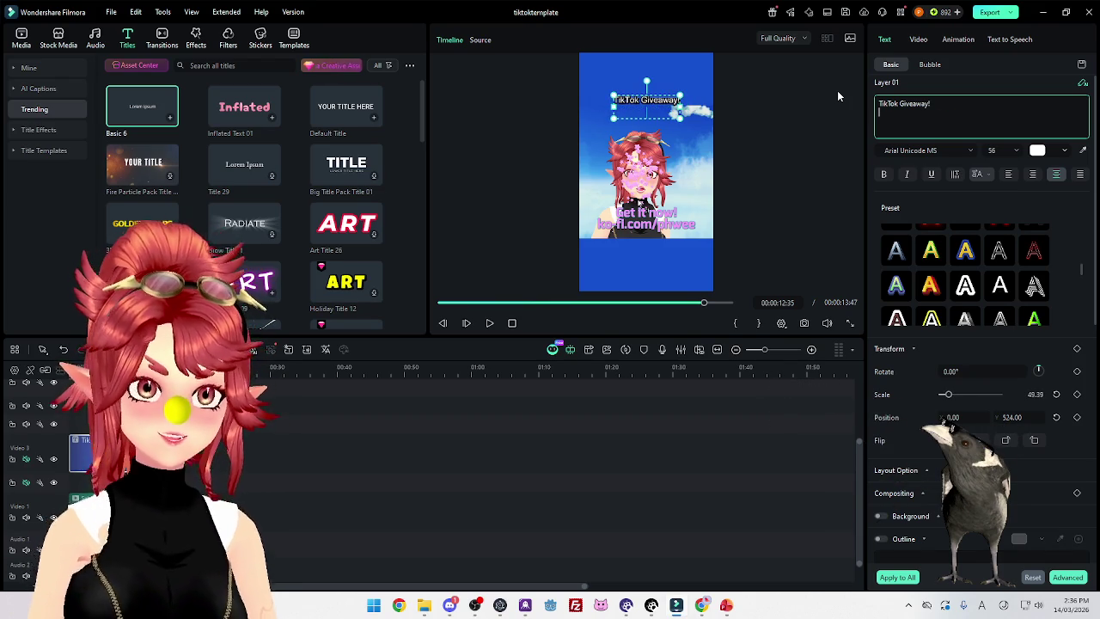
text(see comments)
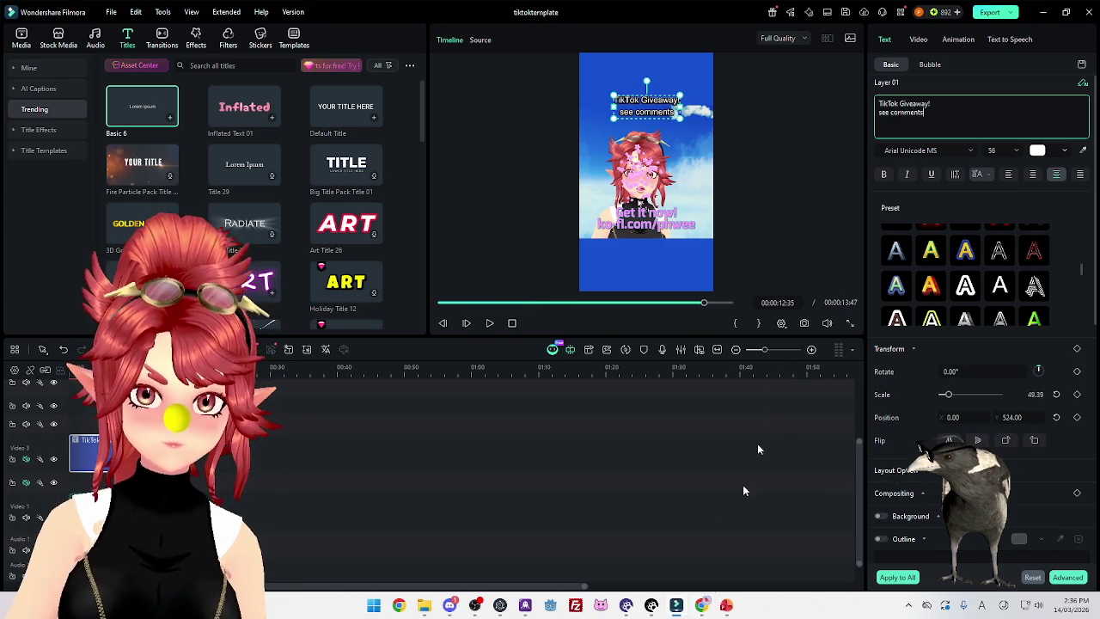
key(BackSpace)
text(aption for)
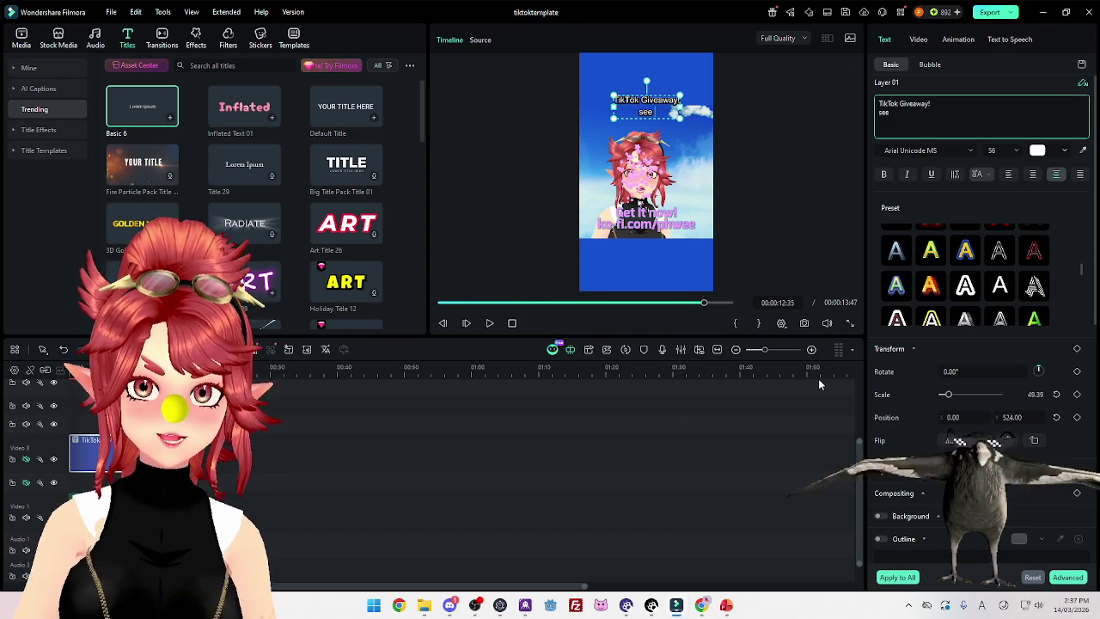
text( deets)
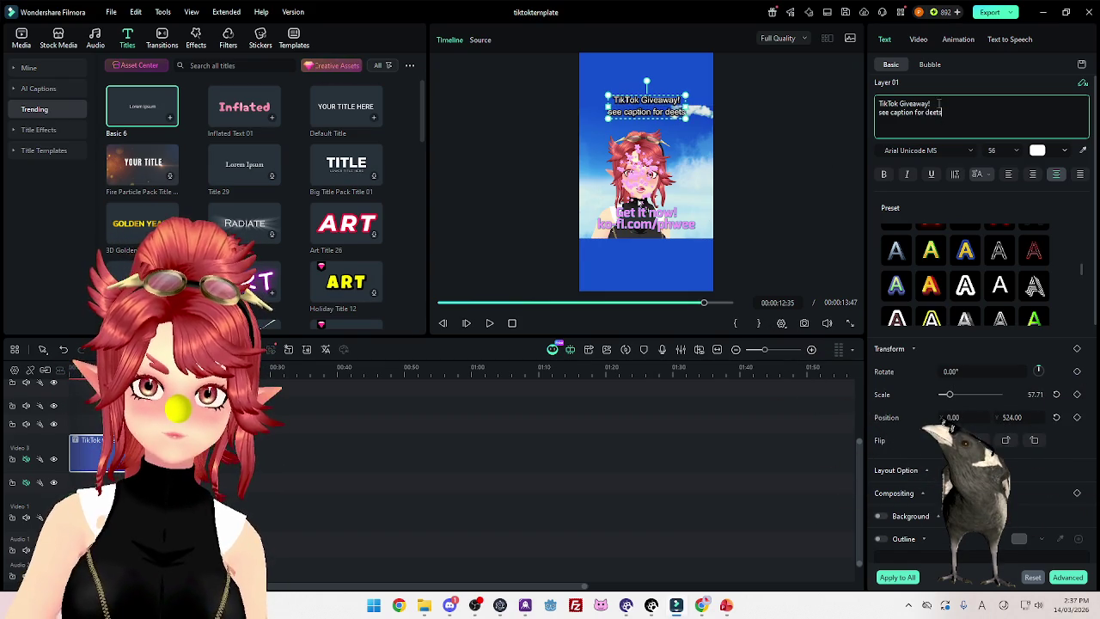
Rewrite the title's first line as 'Free giveaway!!'
drag(943, 102, 877, 102)
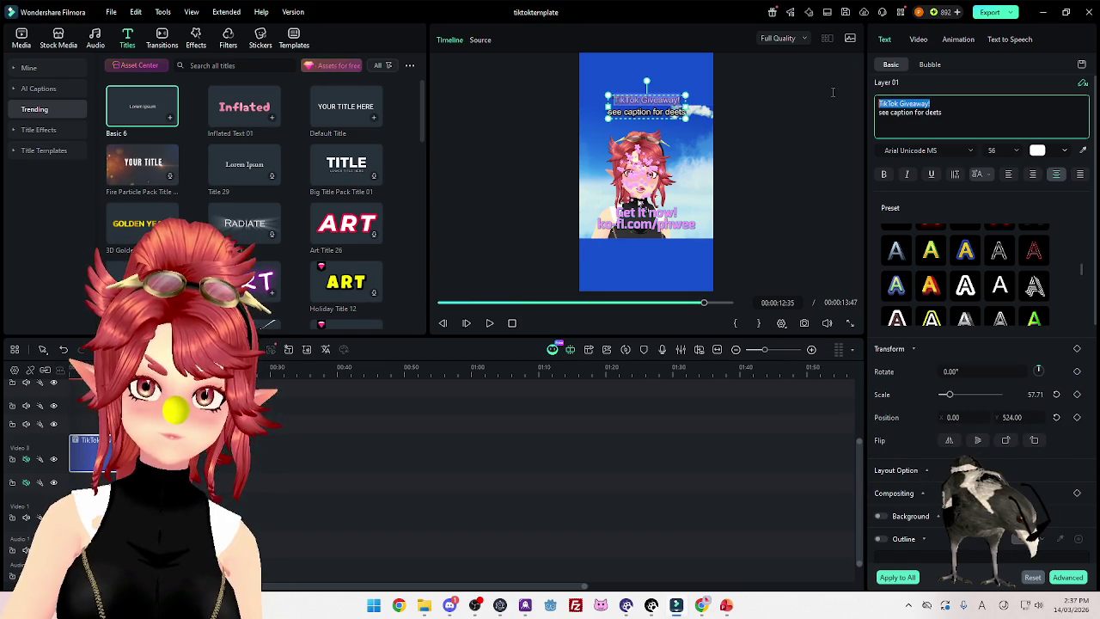
text(Get this free)
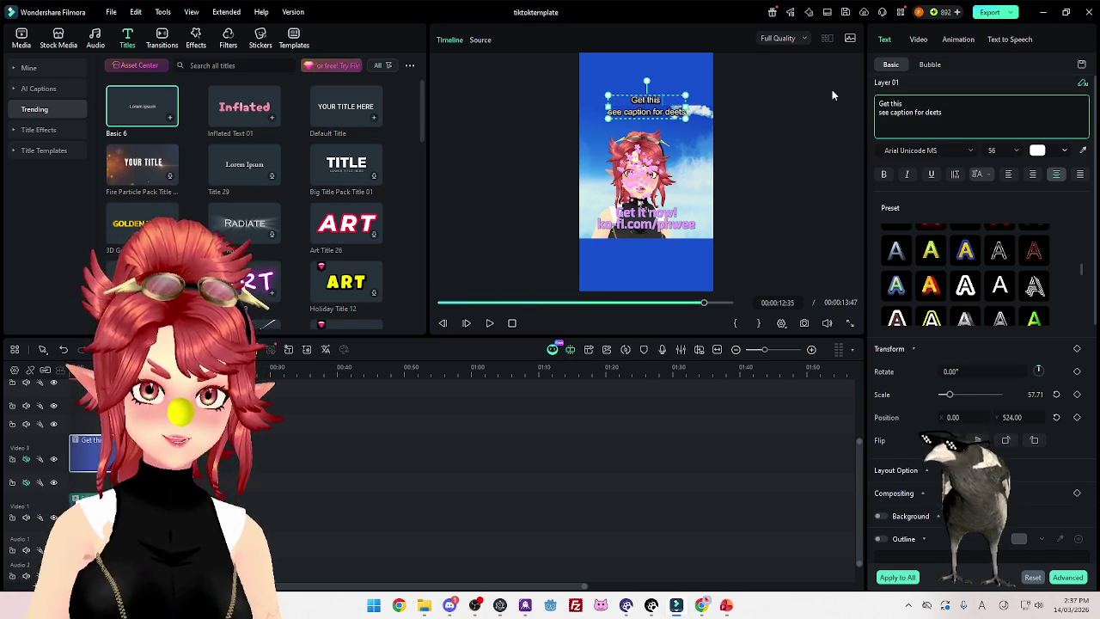
text(?)
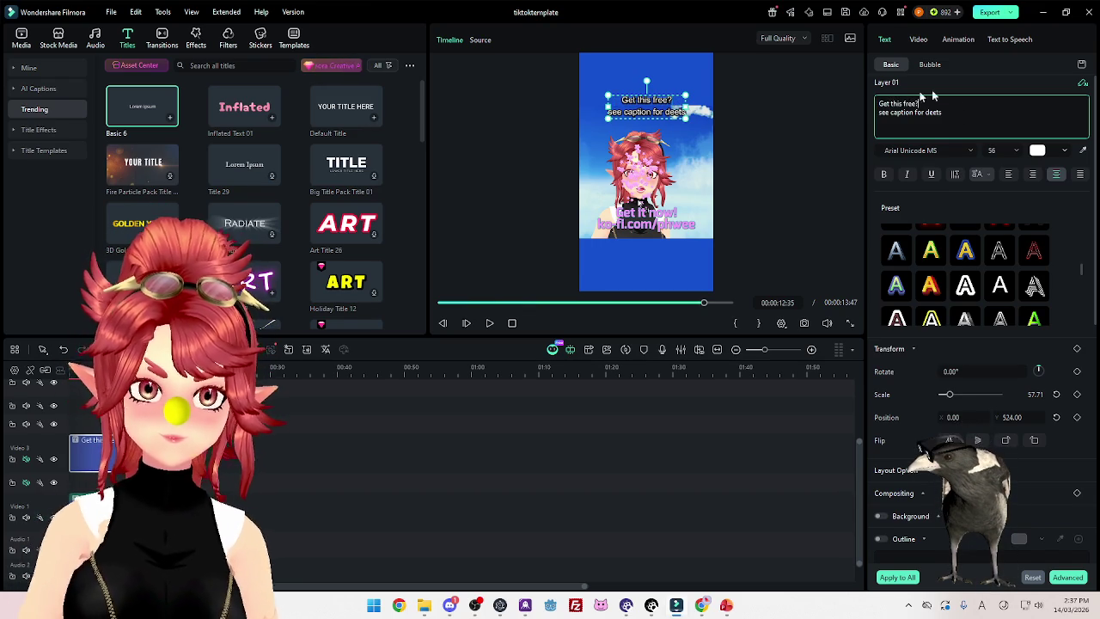
drag(932, 101, 830, 97)
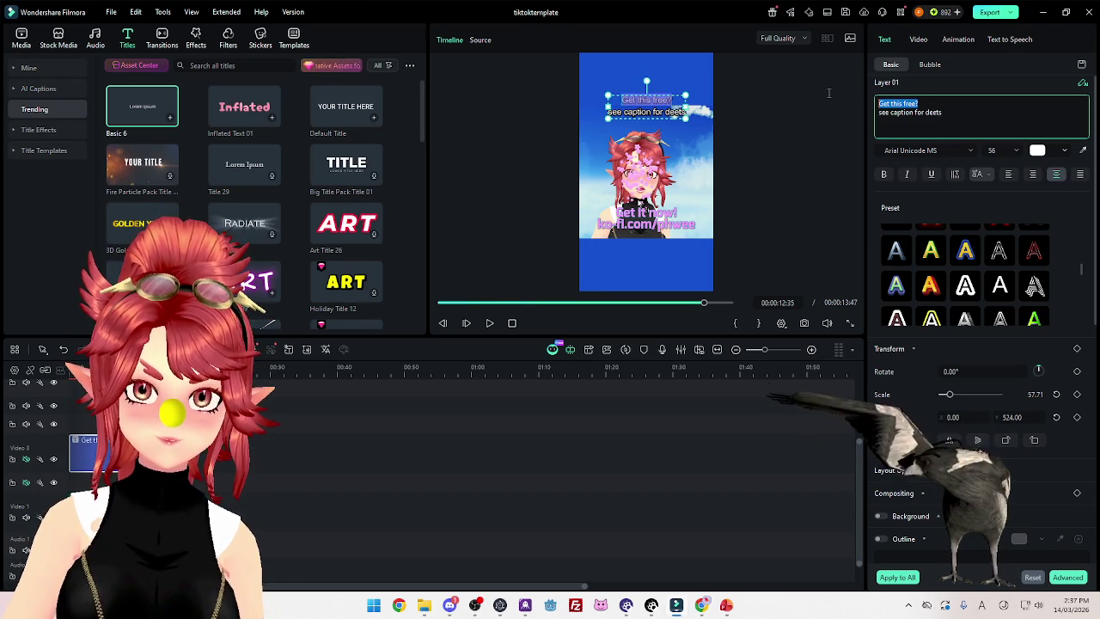
text(Free giveaway)
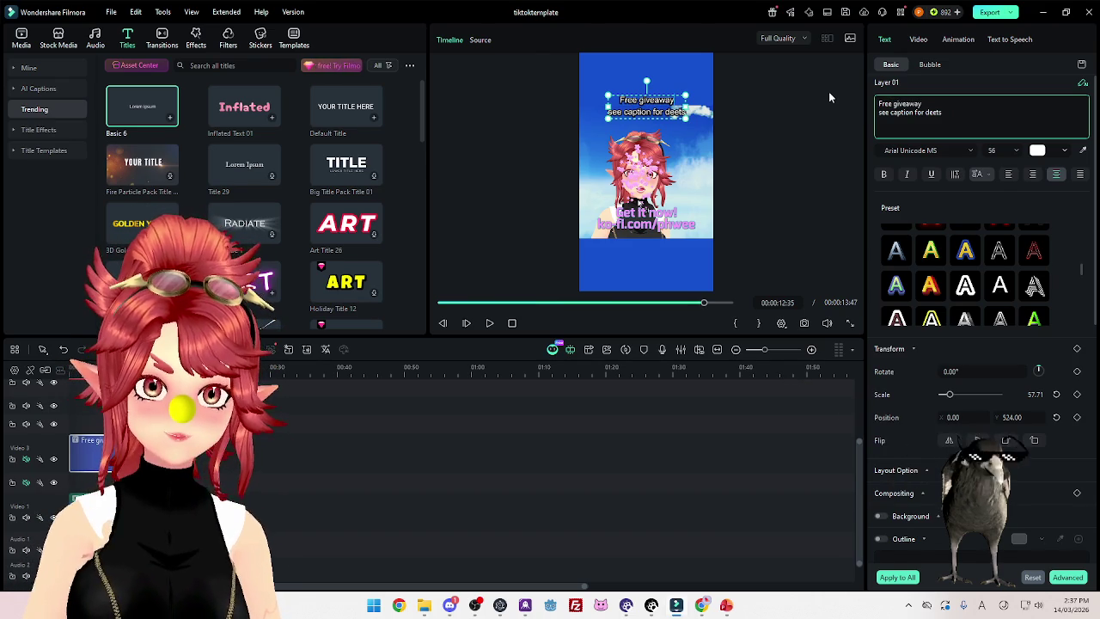
text(!!)
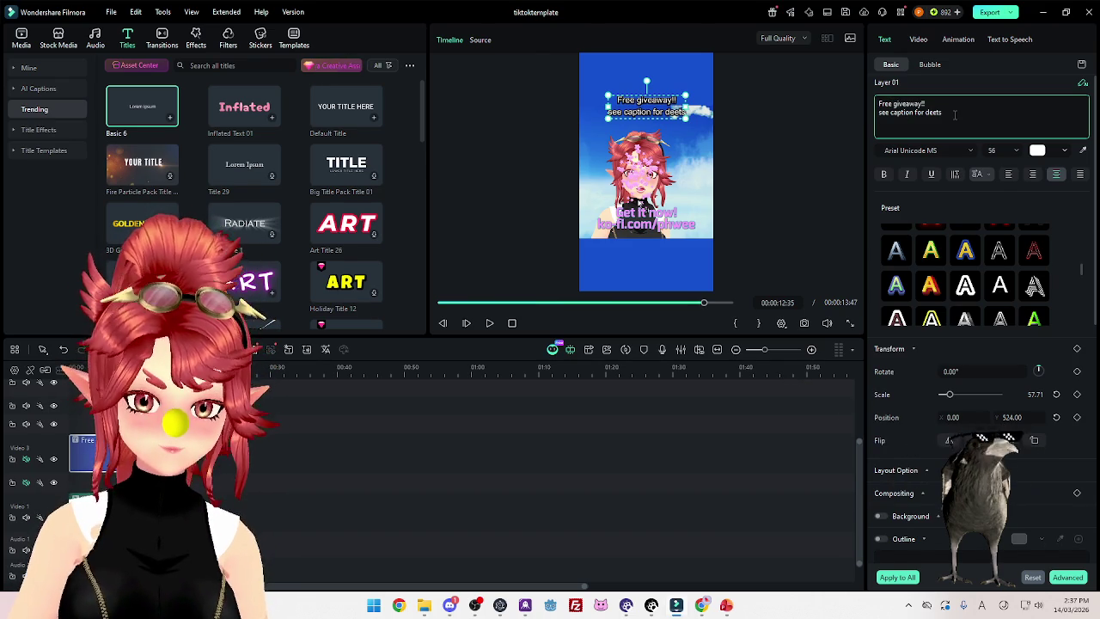
click(822, 217)
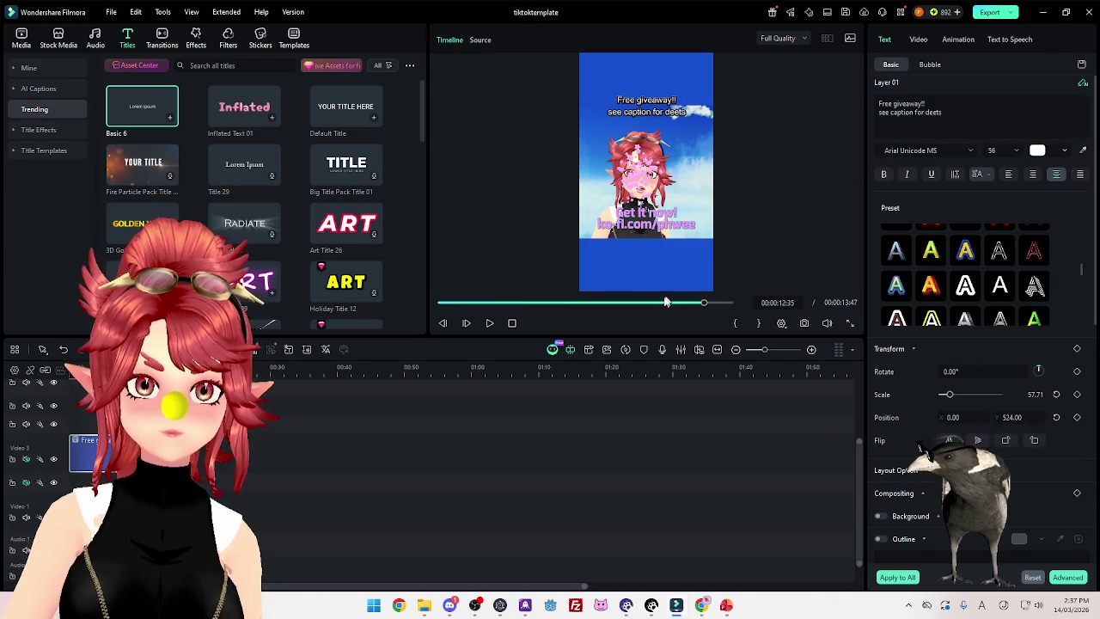
Try a caption background box and a blurred video background, then revert to no box and solid blue
mouse_move(704, 302)
mouse_down()
mouse_move(447, 303)
mouse_move(537, 303)
mouse_move(489, 303)
mouse_up()
scroll(946, 447, down, 1)
click(881, 491)
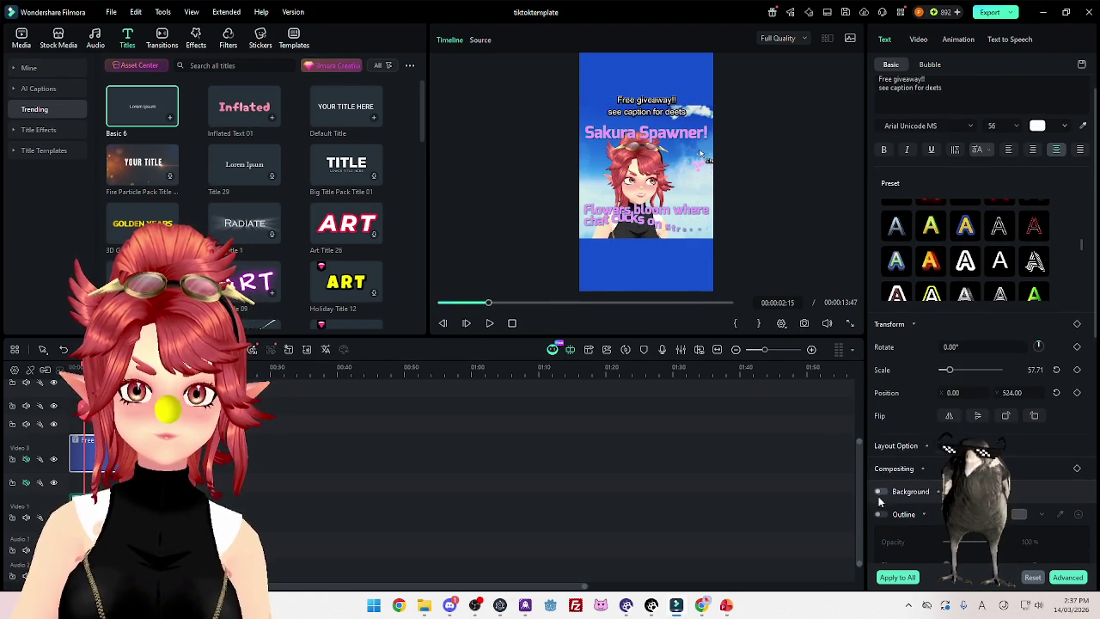
click(881, 491)
scroll(929, 481, down, 2)
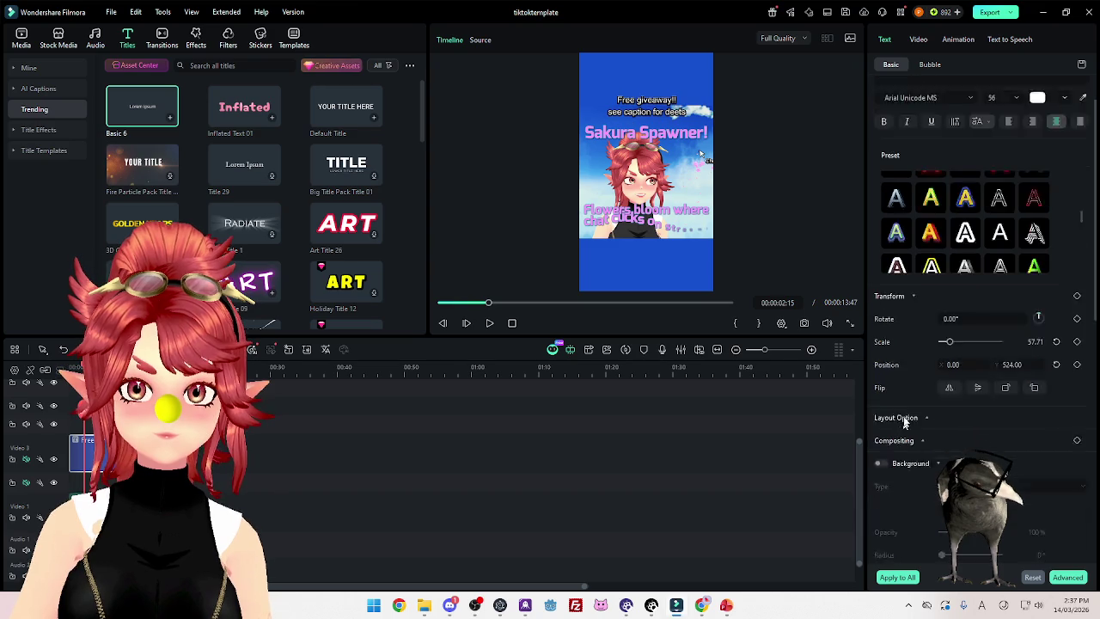
click(975, 338)
click(960, 363)
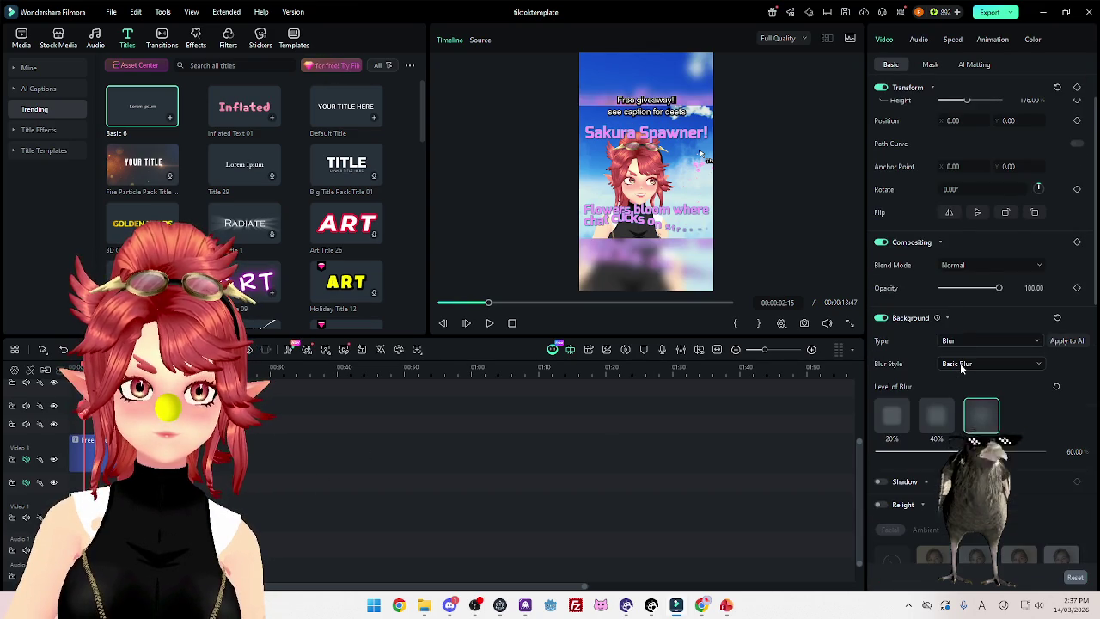
click(961, 342)
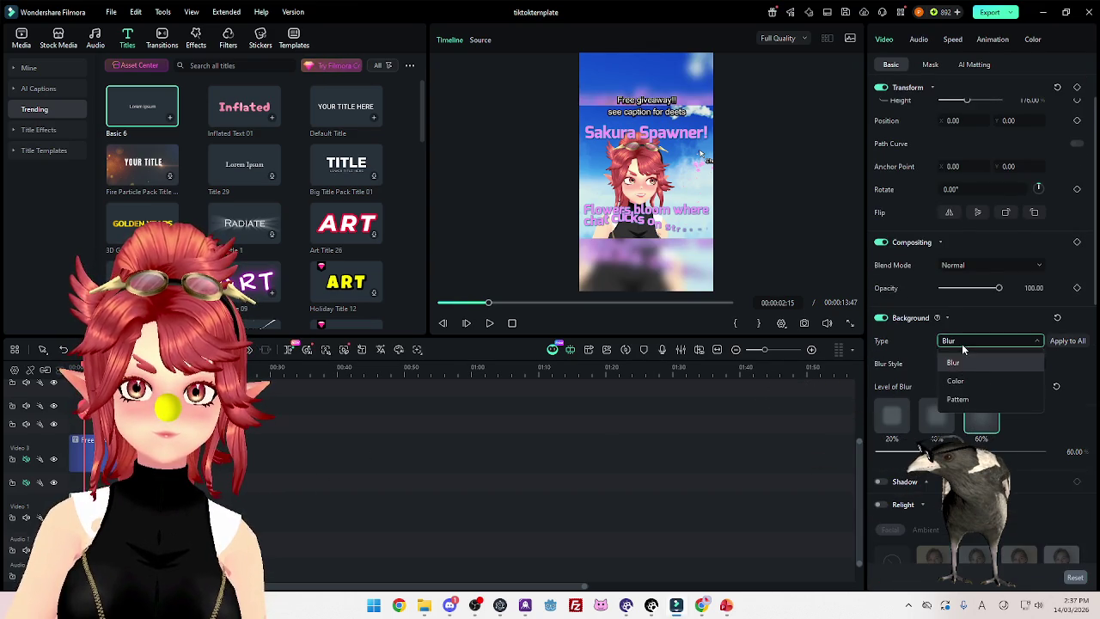
click(960, 384)
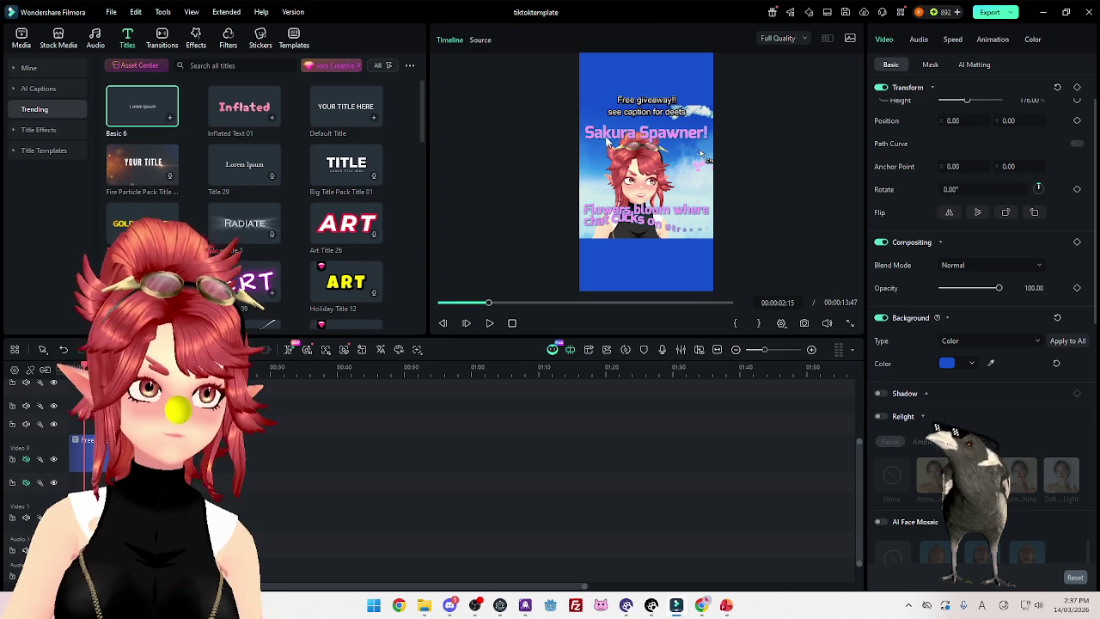
scroll(982, 243, up, 1)
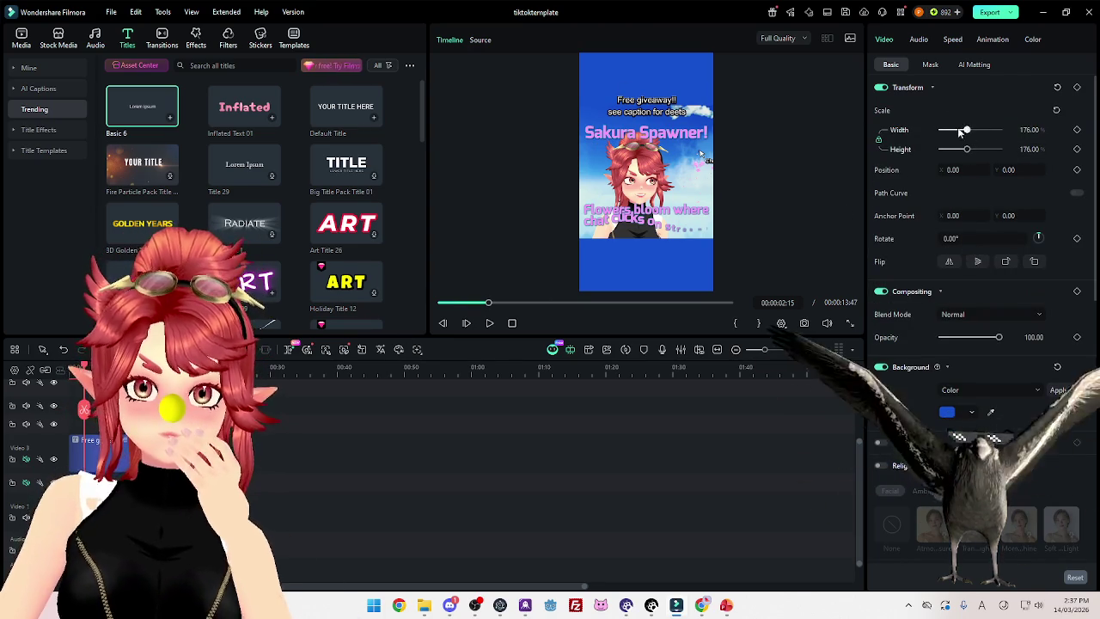
Shift the video down slightly and move the 'Free giveaway!!' title to Position Y 570
click(645, 129)
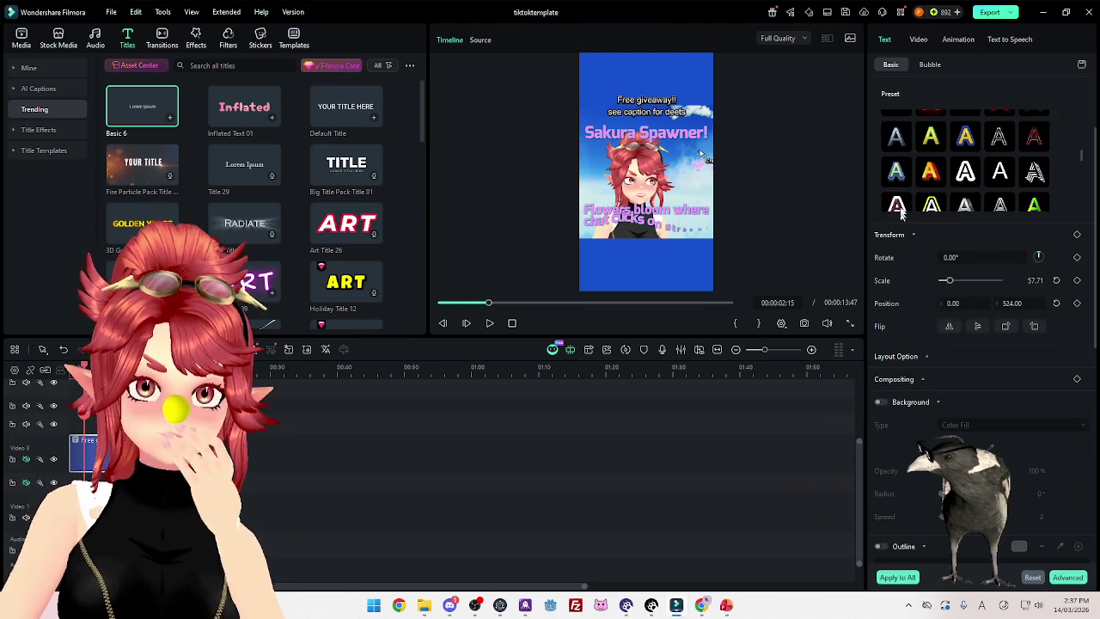
click(705, 264)
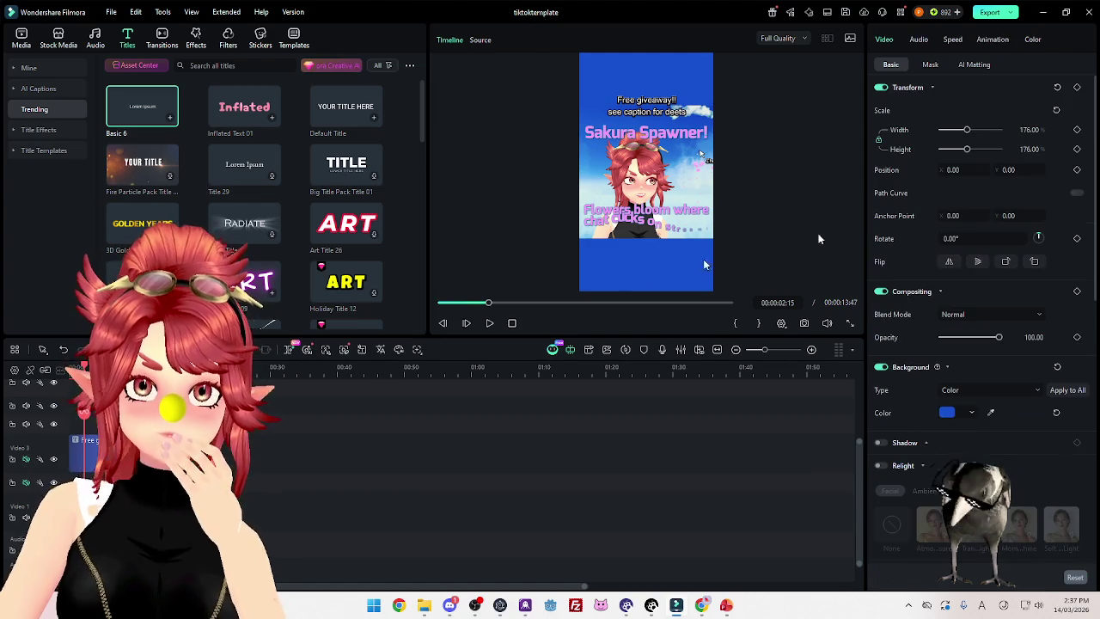
drag(1011, 170, 1012, 170)
click(701, 160)
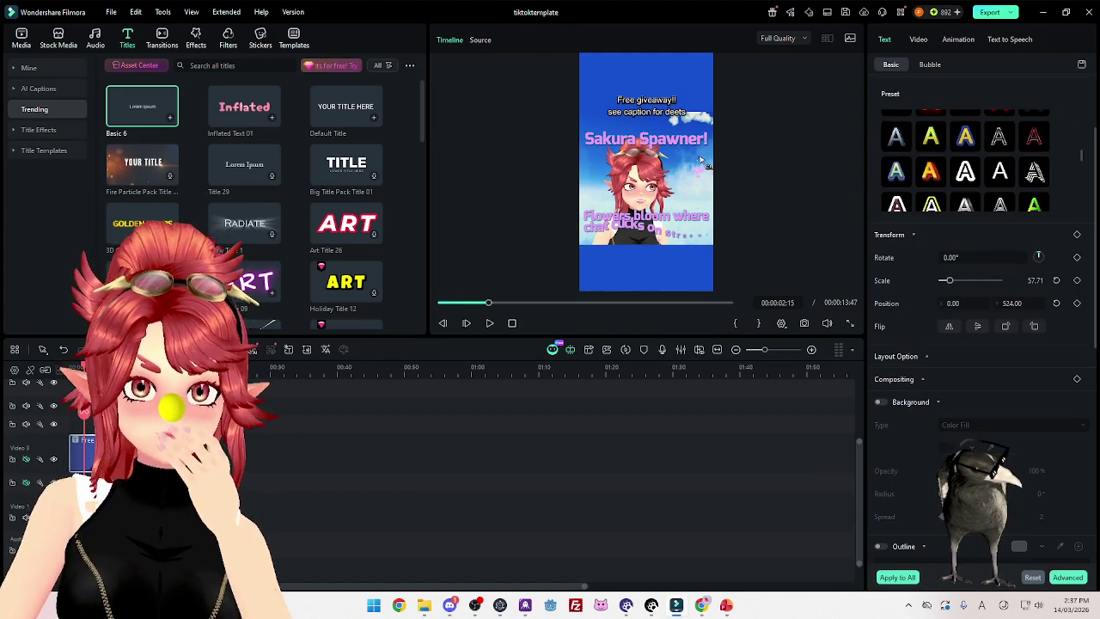
drag(1012, 304, 795, 193)
scroll(978, 274, up, 5)
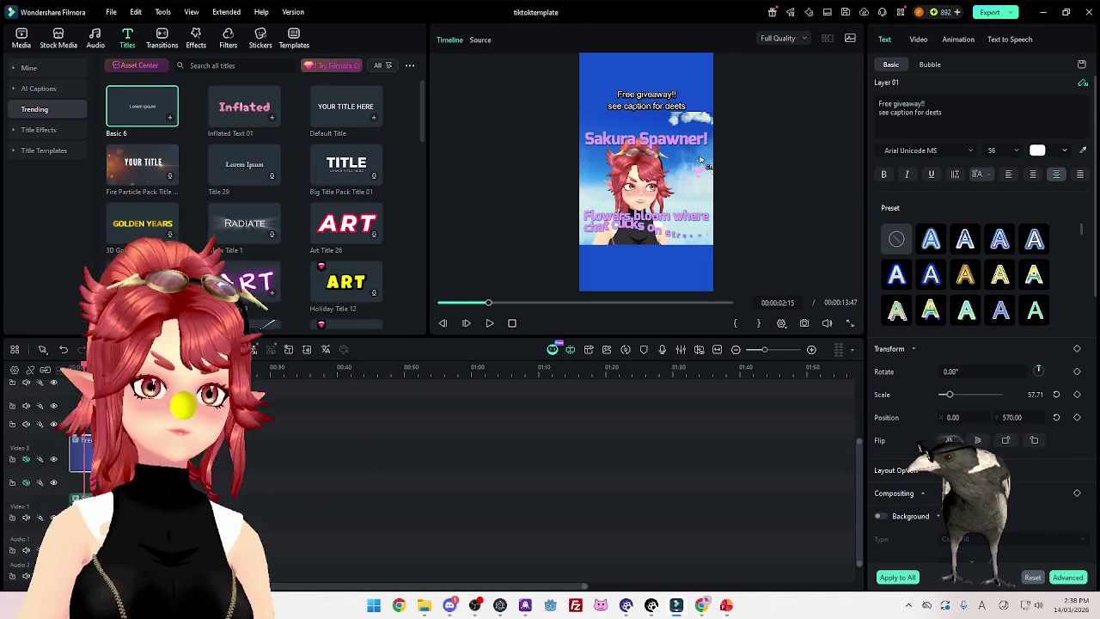
click(1011, 13)
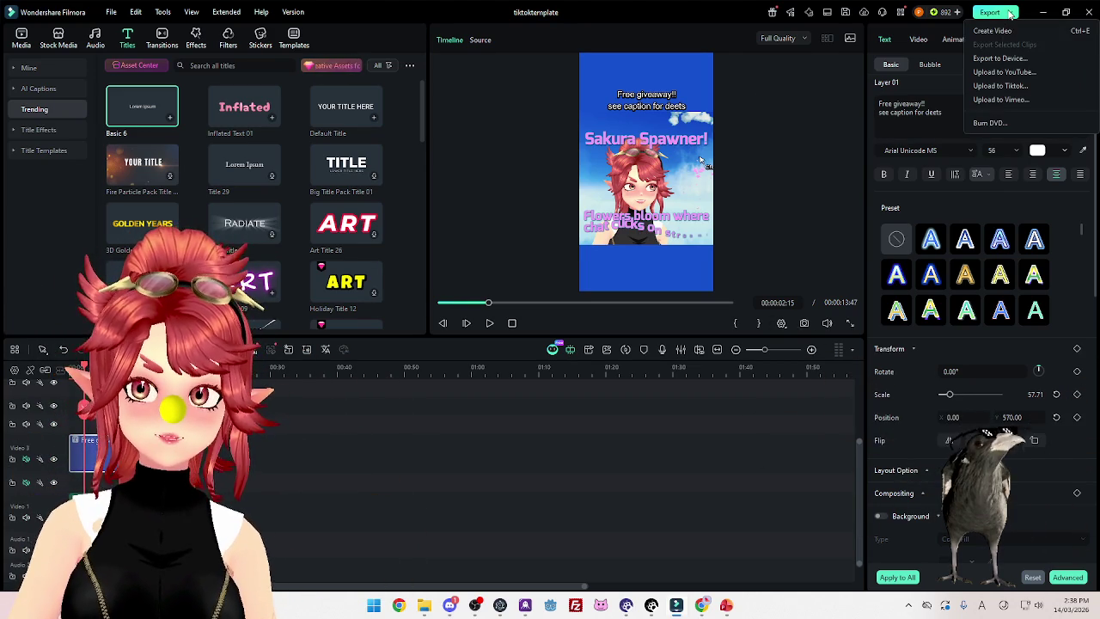
Delete the old SakuraHeatExtension_TT thumbnail image and SakuraHeatExtension_TT.mp4 export from the folder
click(427, 606)
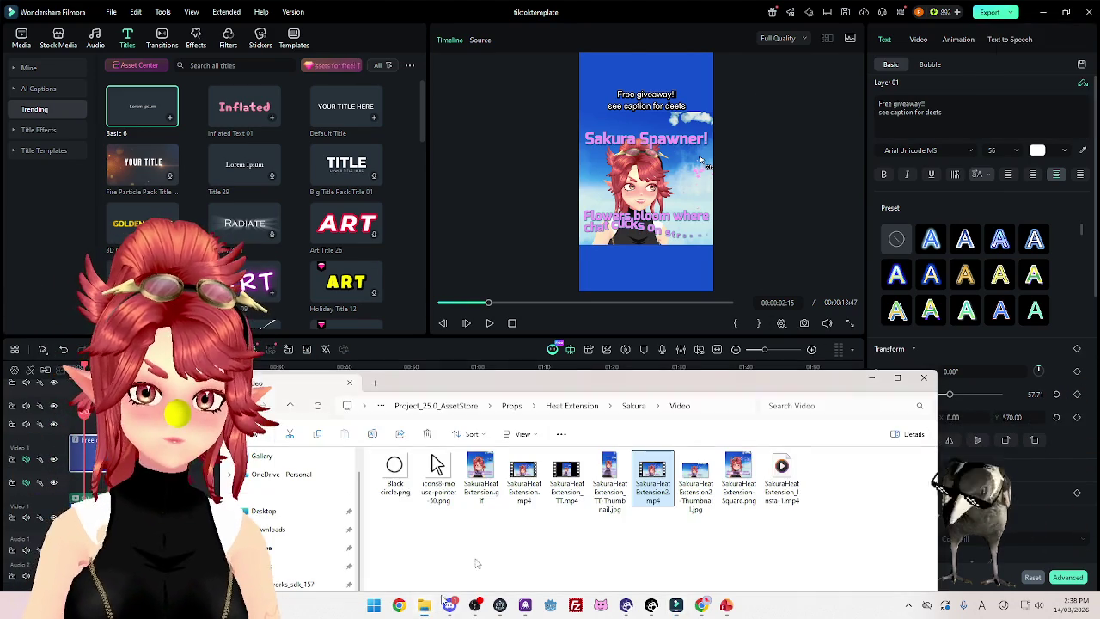
click(601, 500)
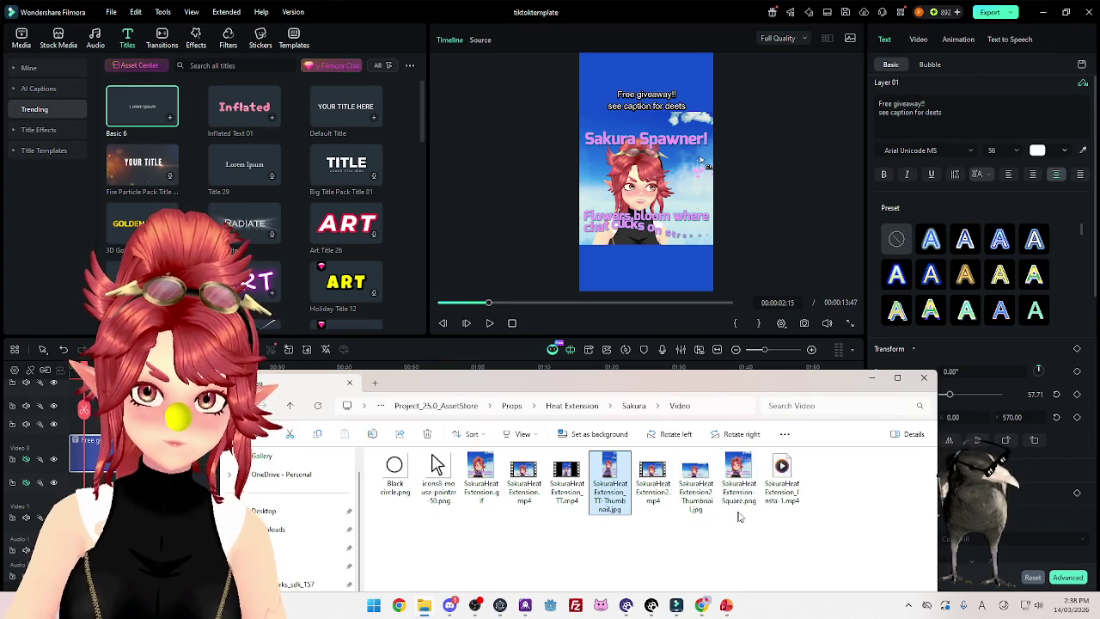
key(Delete)
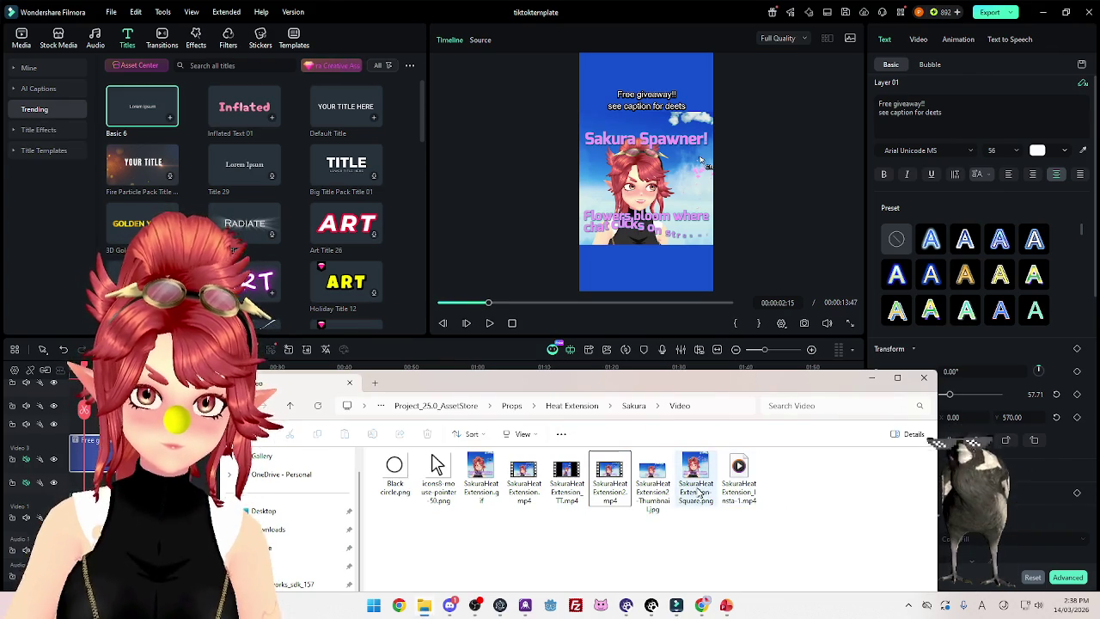
click(572, 490)
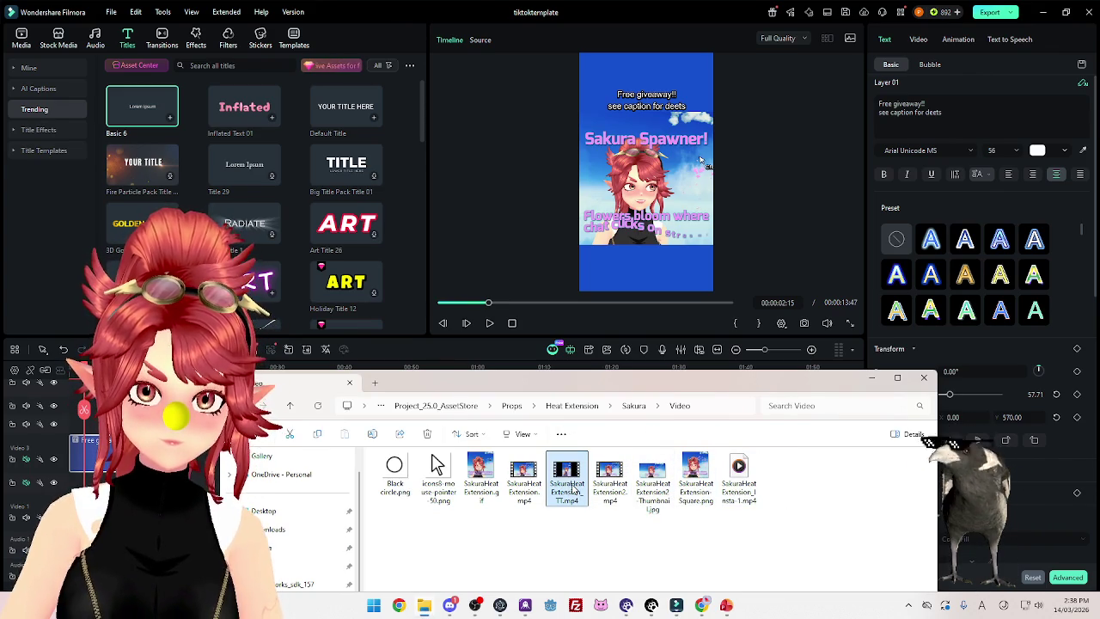
key(Delete)
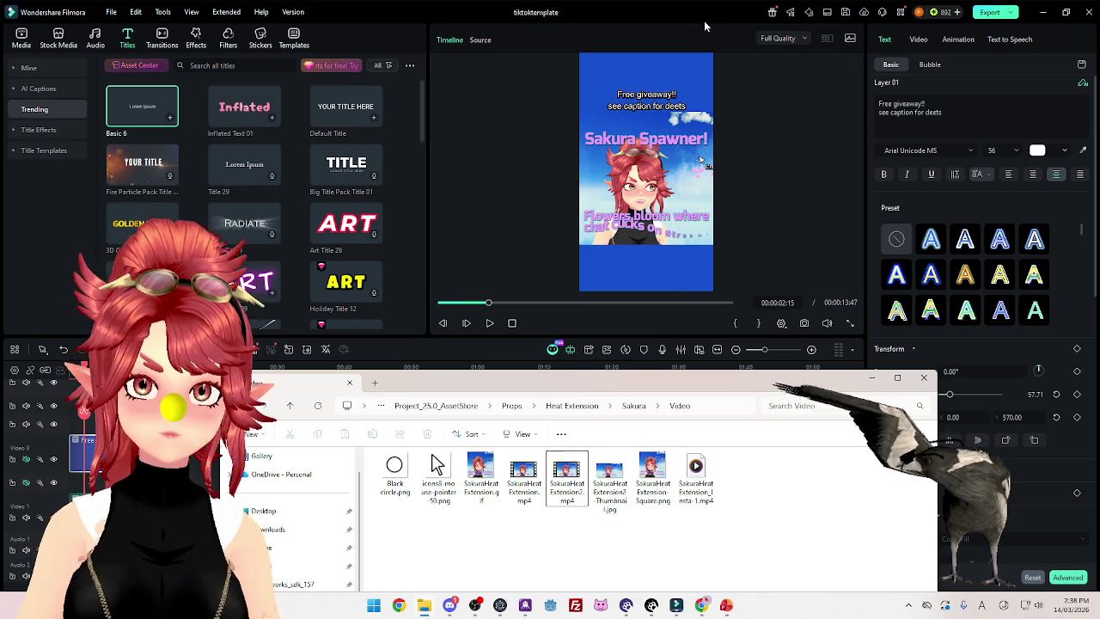
Set the export thumbnail to a later flower frame taken from the video
click(705, 25)
click(995, 13)
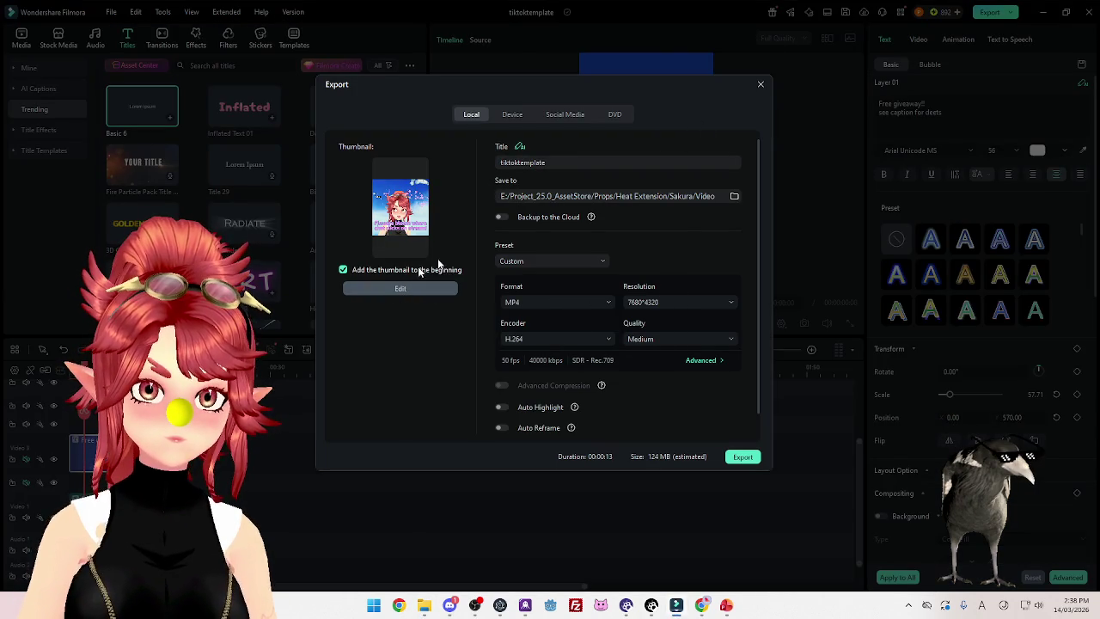
click(417, 153)
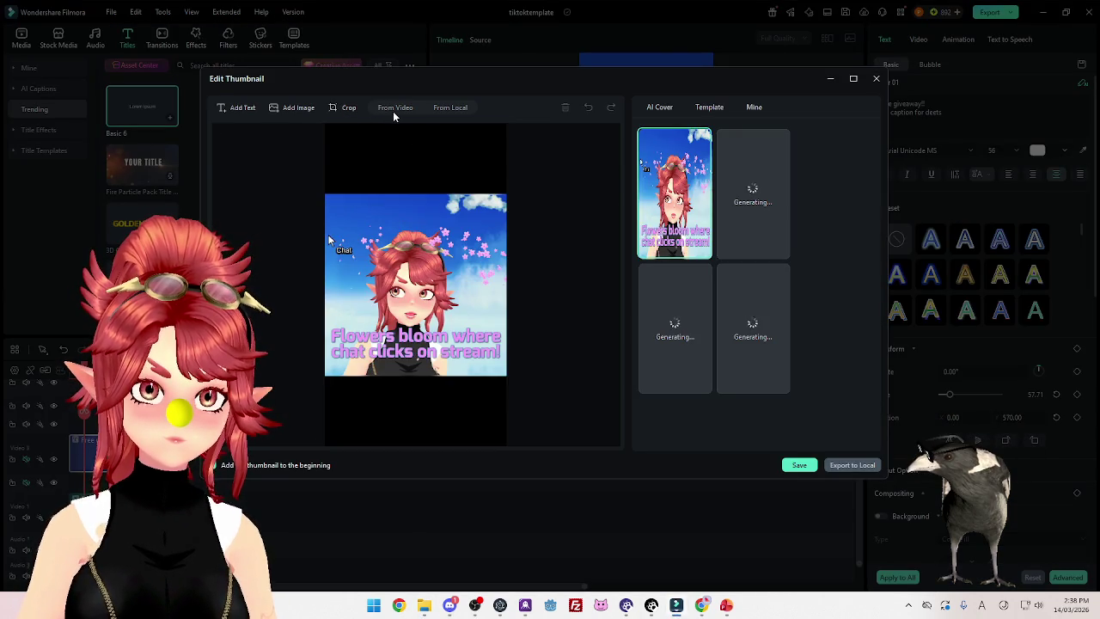
click(394, 108)
click(290, 147)
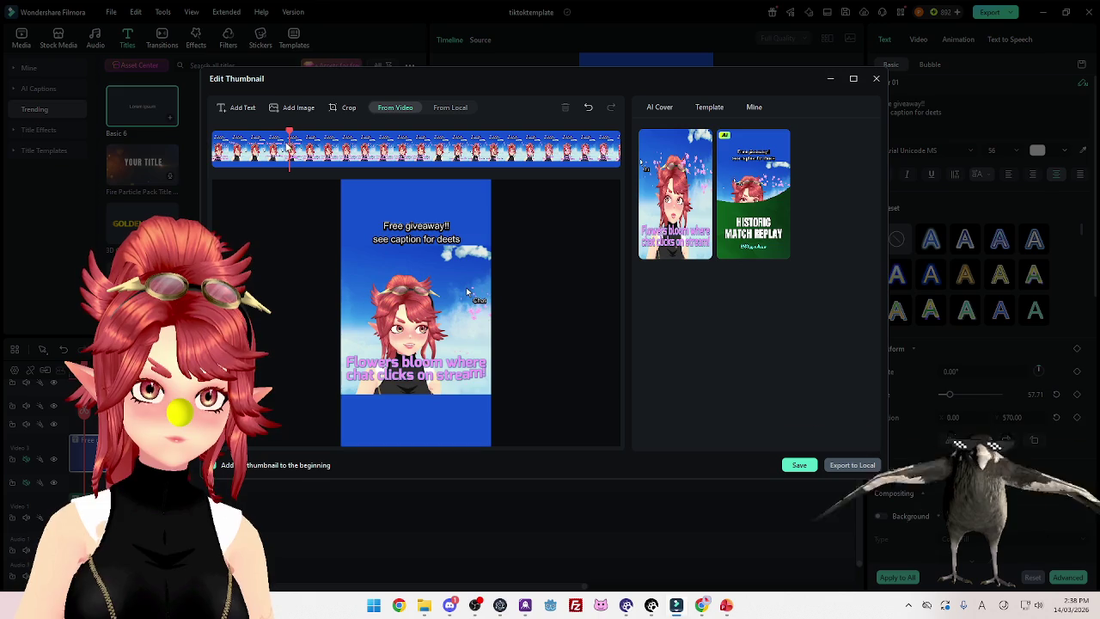
click(315, 154)
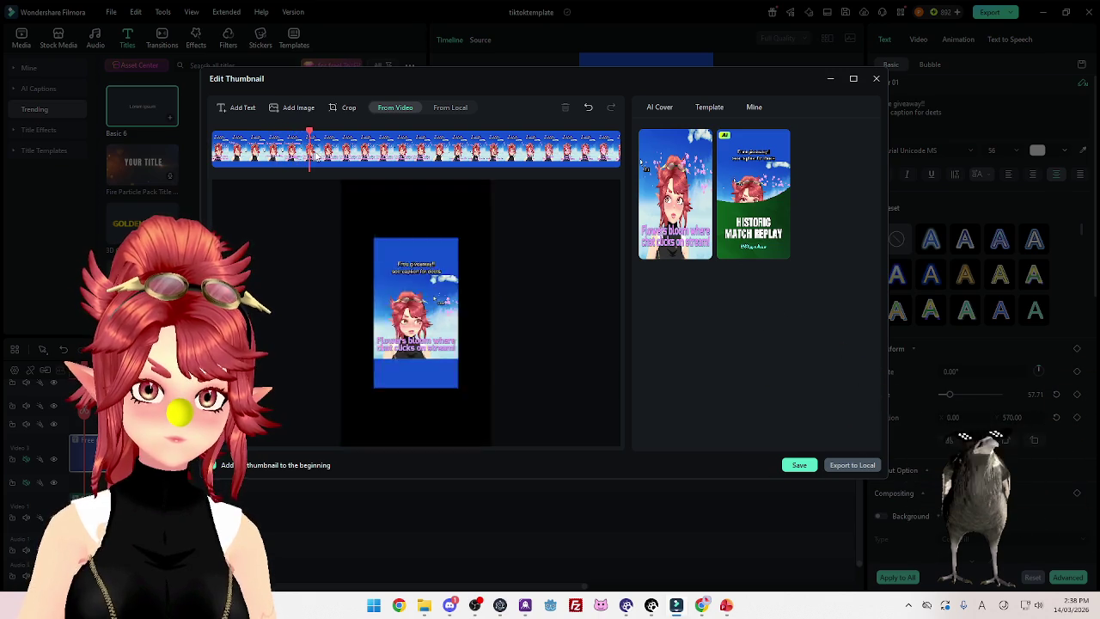
click(331, 158)
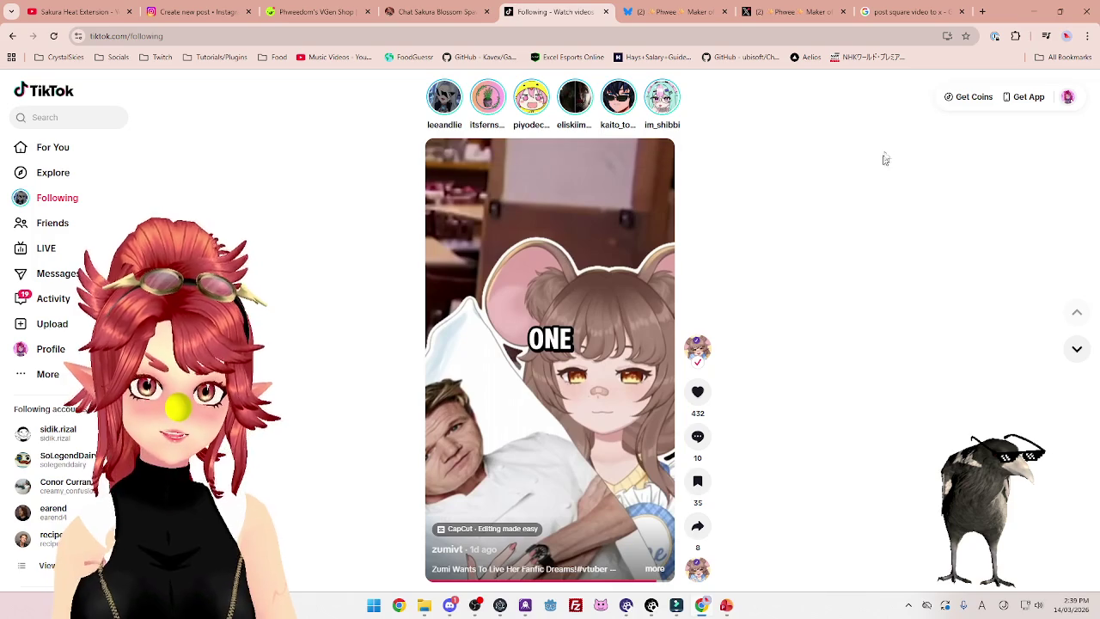
Open TikTok Studio's upload page and play SakuraHeatExtension_TT.mp4 to check the export
click(63, 334)
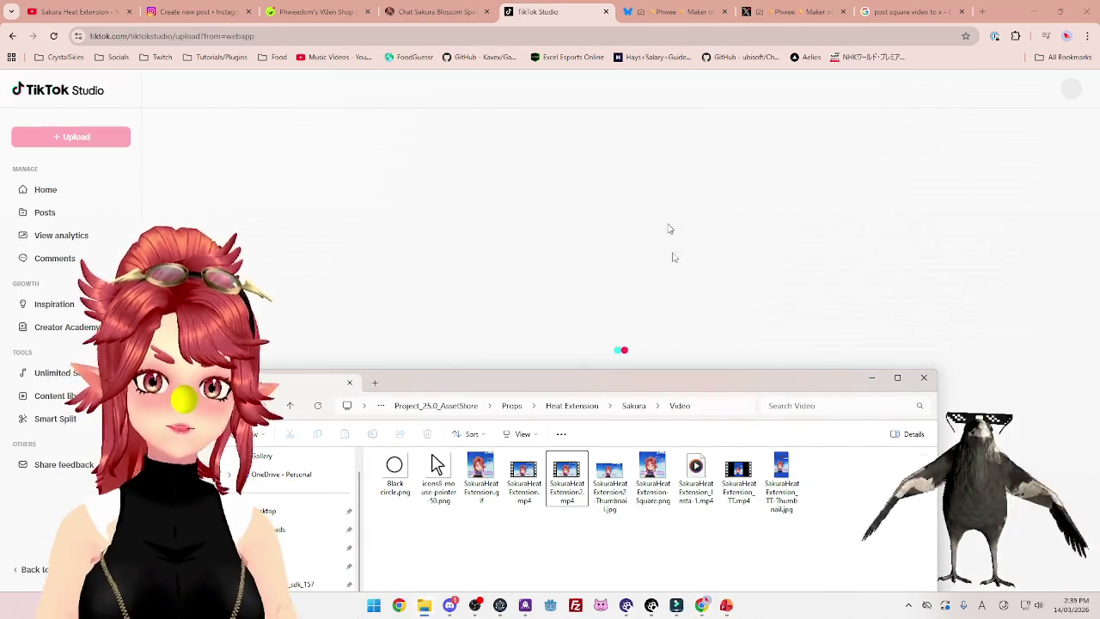
drag(671, 382, 660, 52)
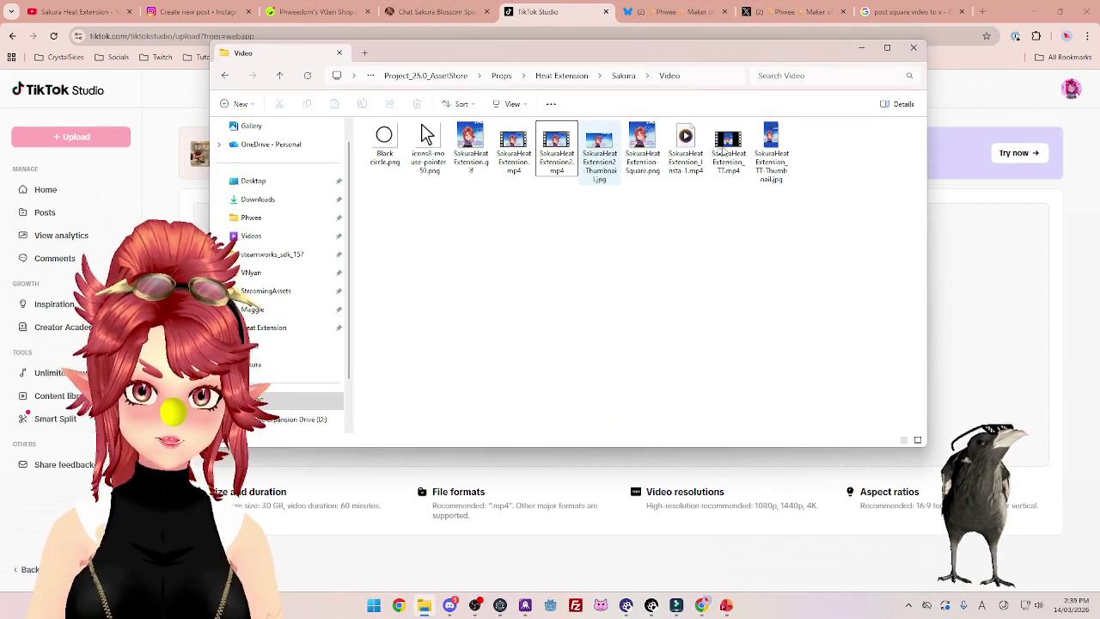
double_click(728, 148)
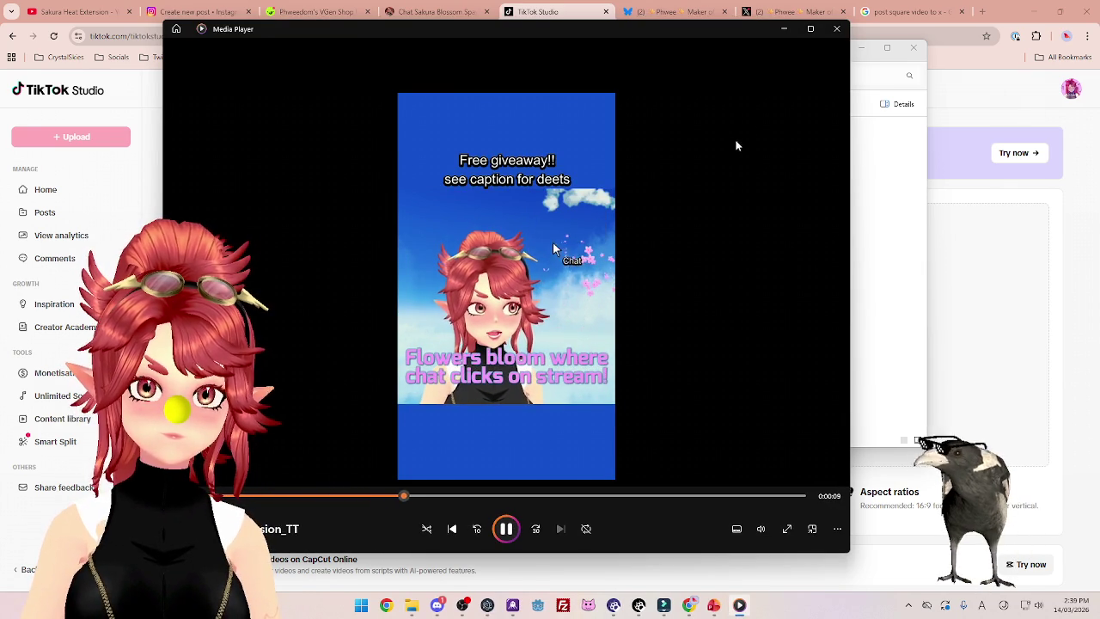
click(837, 28)
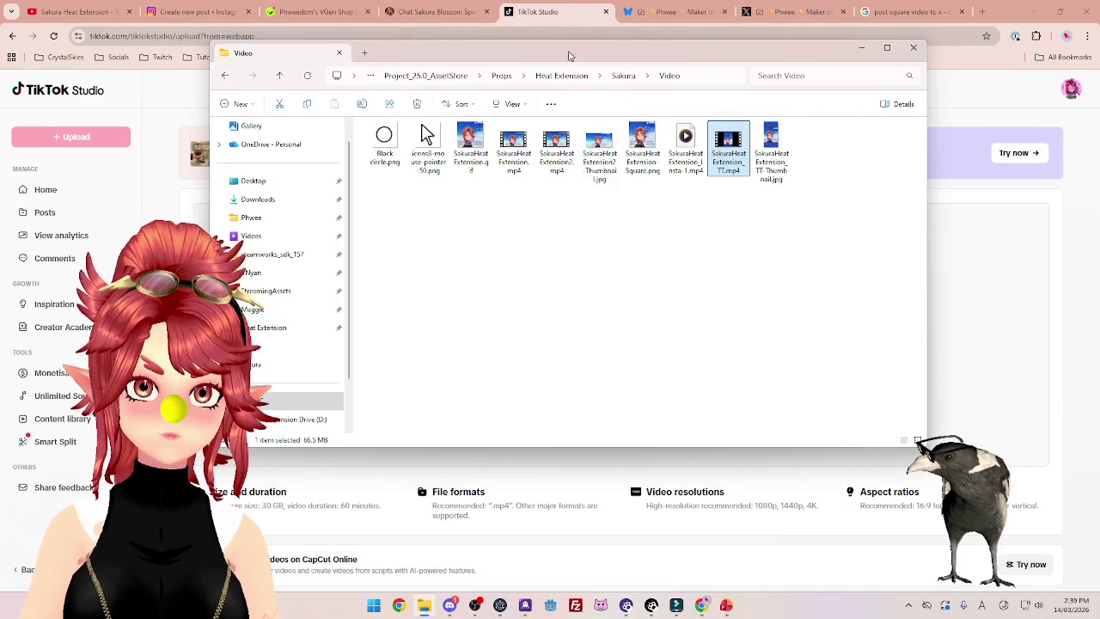
Drag SakuraHeatExtension_TT.mp4 into the TikTok Studio upload area and review the new post page
drag(571, 56, 518, 325)
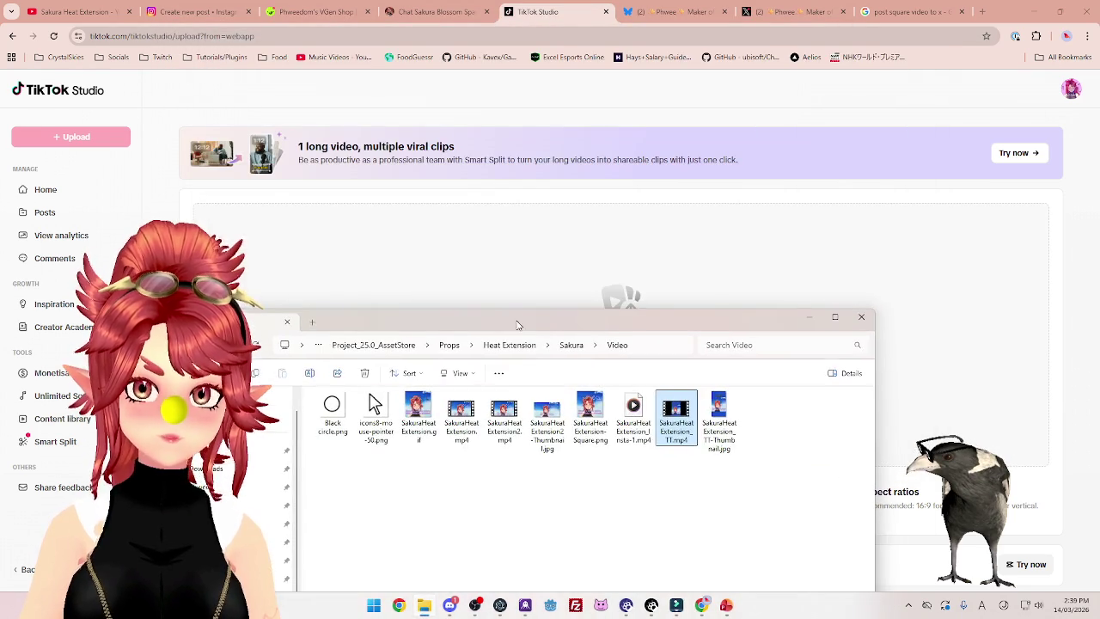
drag(676, 417, 572, 281)
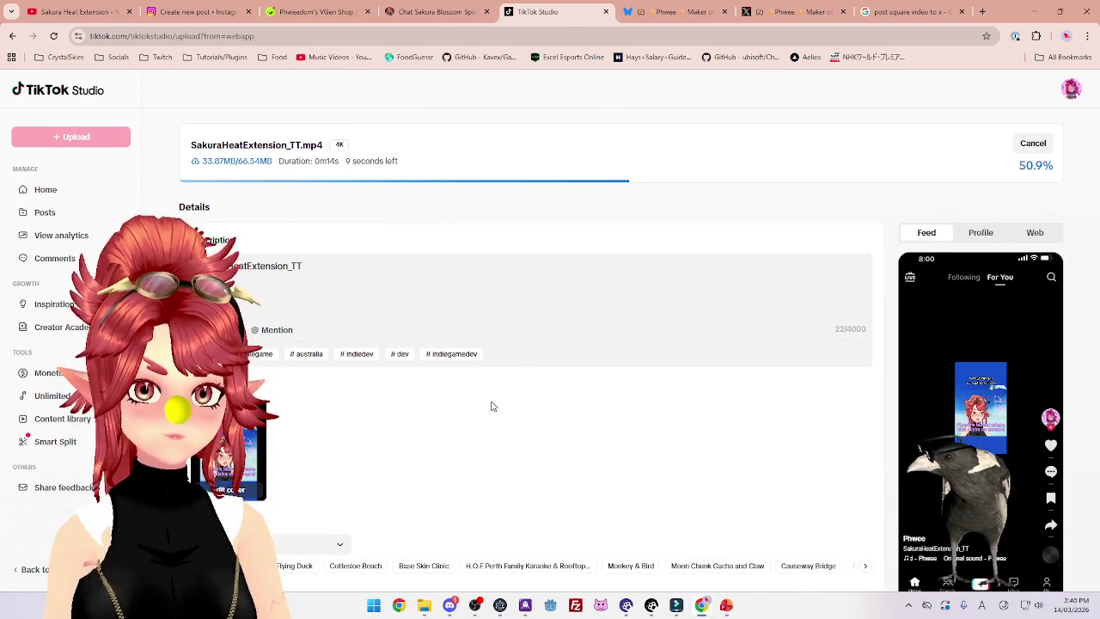
scroll(492, 407, down, 3)
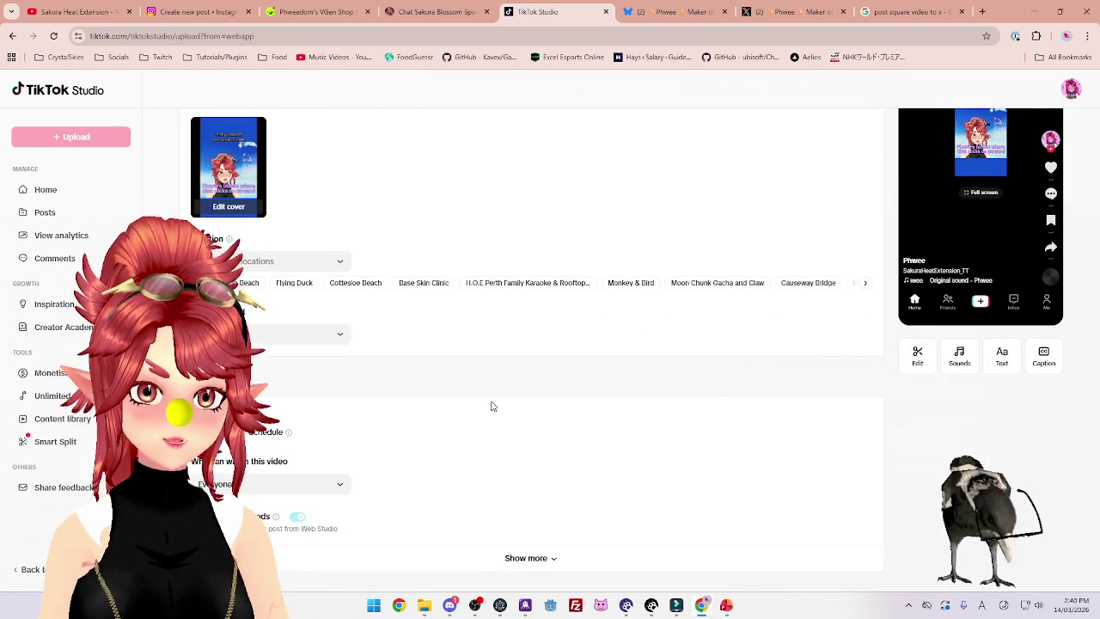
scroll(486, 400, up, 3)
scroll(740, 392, down, 1)
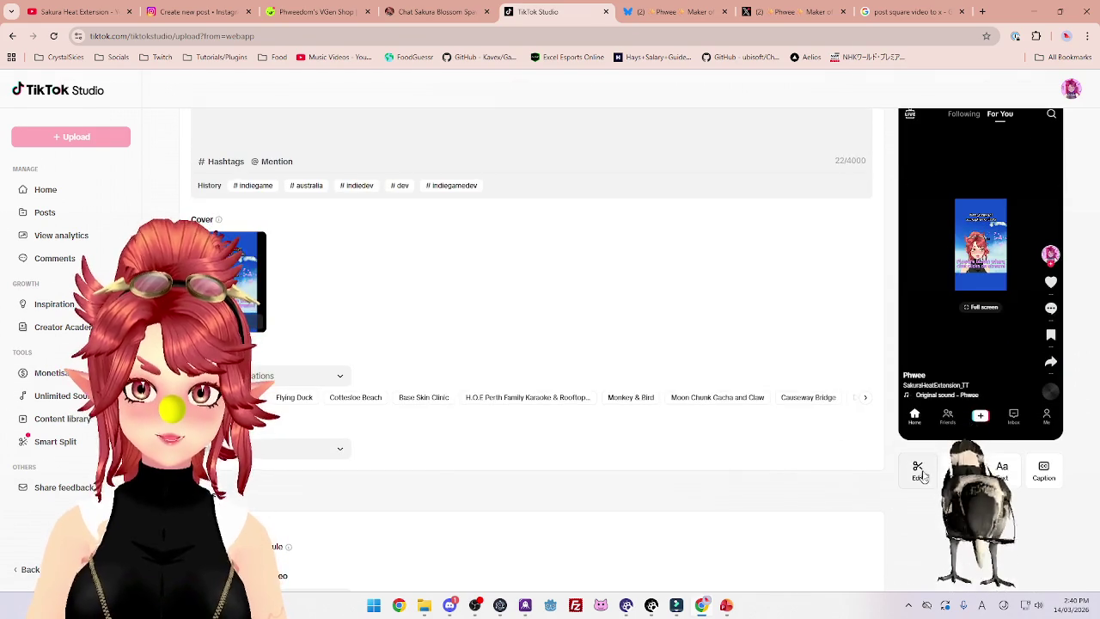
Mute the clip's original audio to -∞ dB and add the first For You sound as a track
click(920, 473)
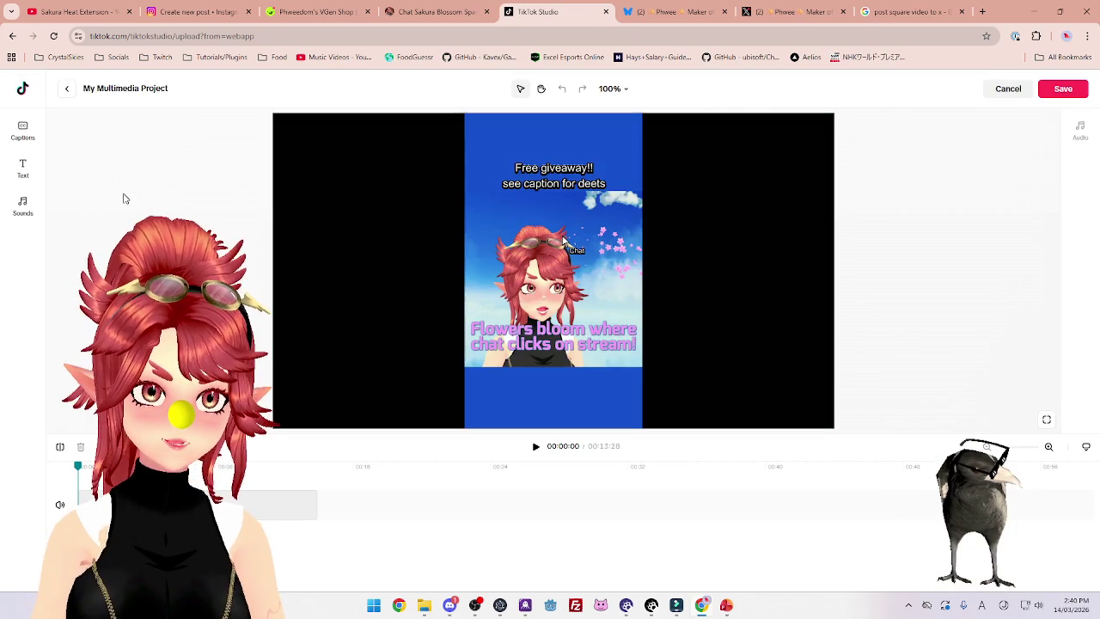
click(23, 204)
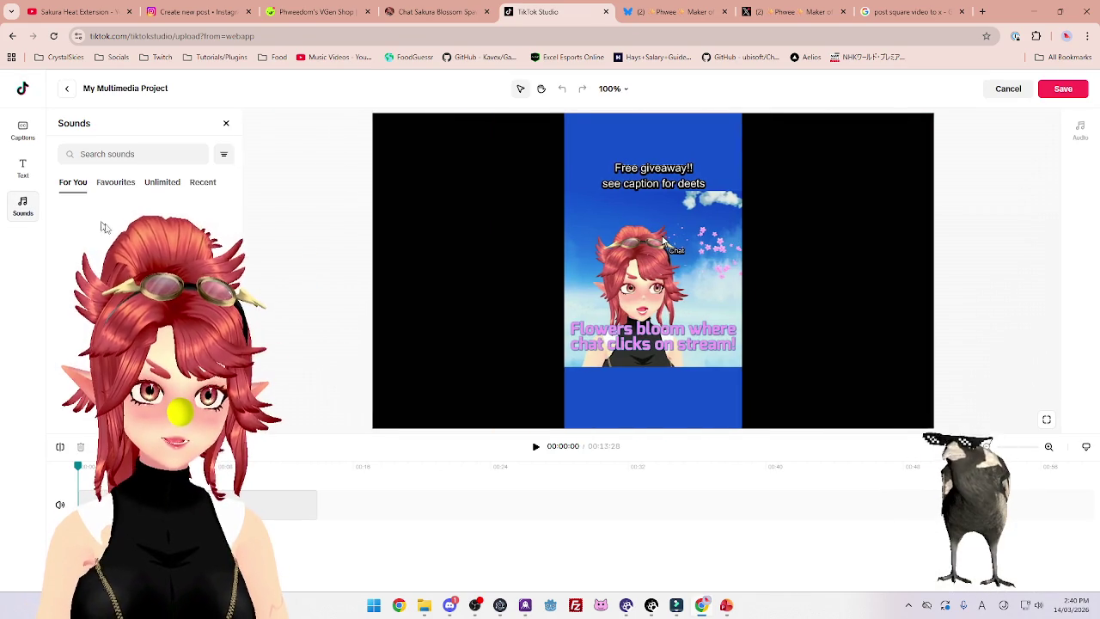
click(264, 503)
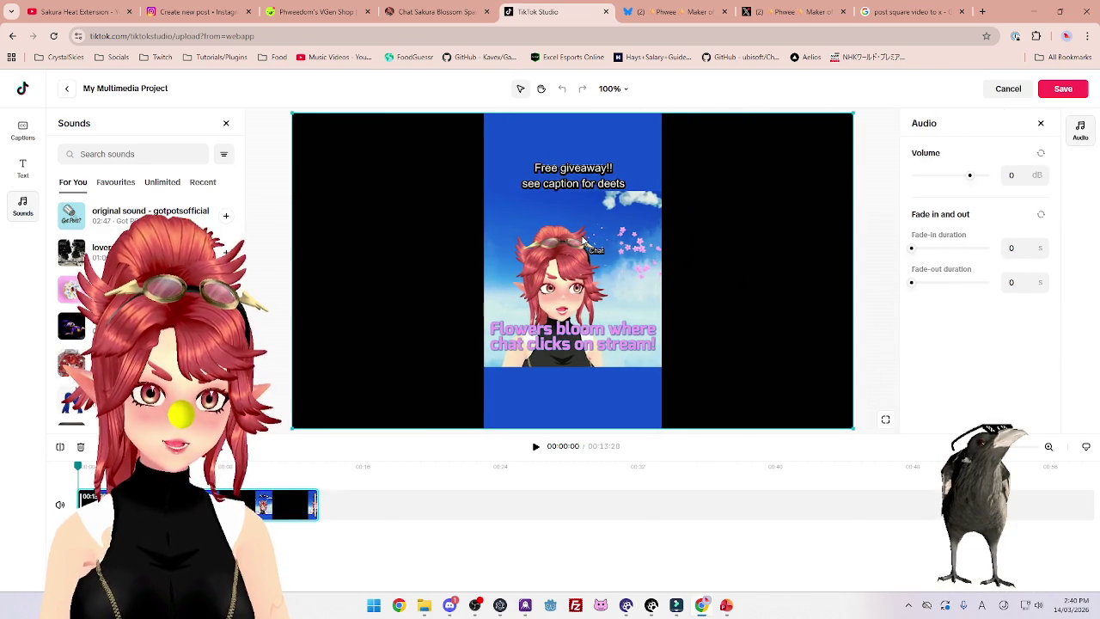
drag(971, 176, 820, 165)
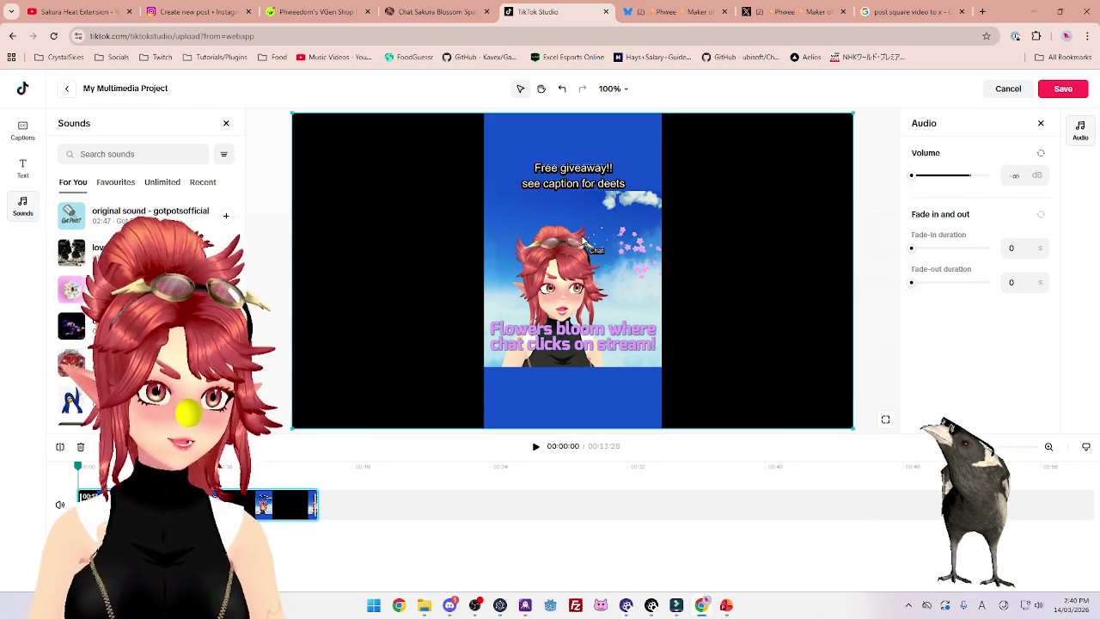
click(72, 214)
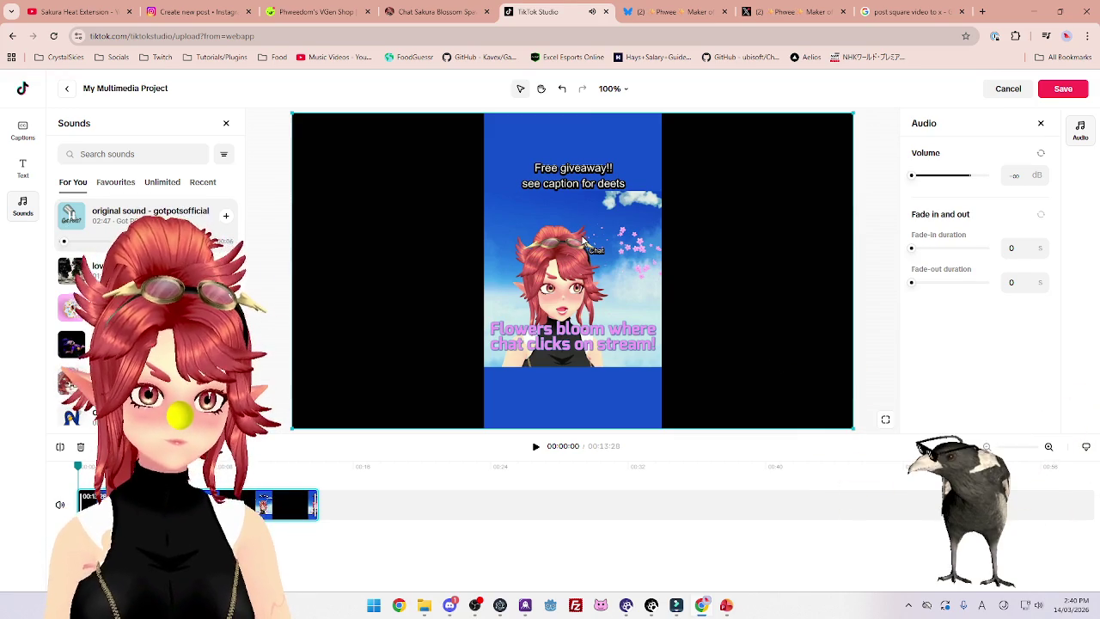
click(227, 218)
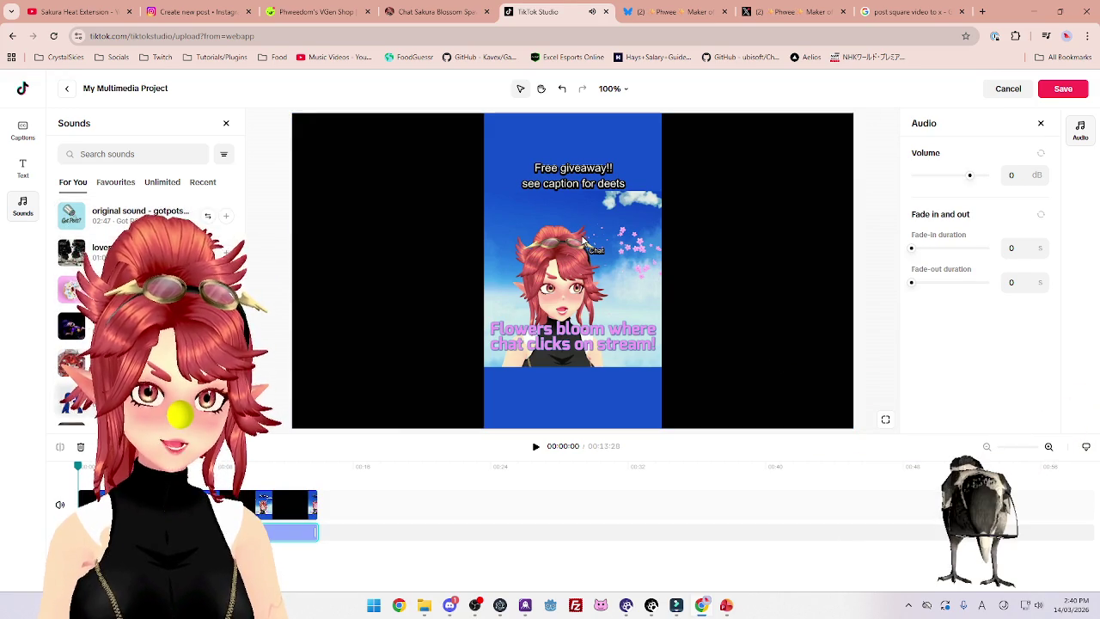
Play back the muted clip to hear the added sound, then browse the For You sounds list
click(537, 449)
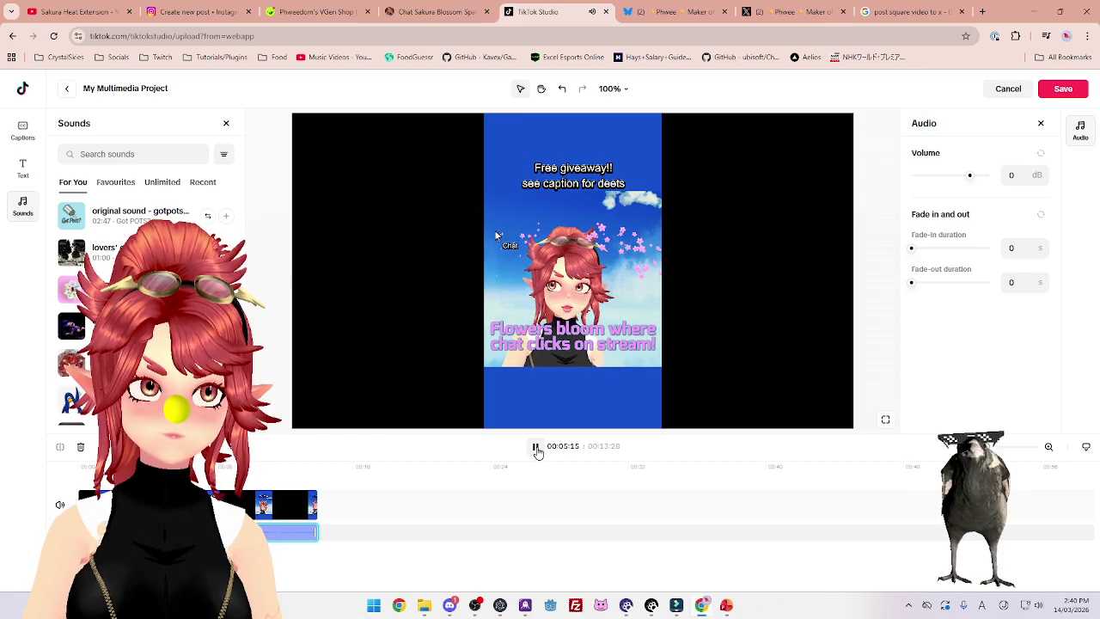
click(536, 449)
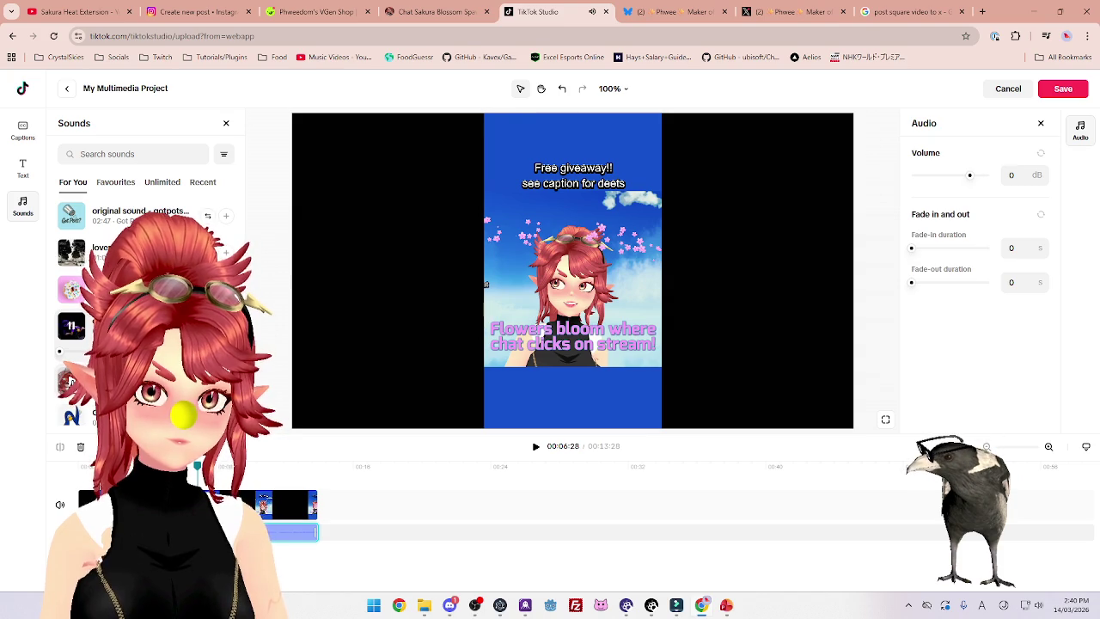
scroll(146, 326, down, 2)
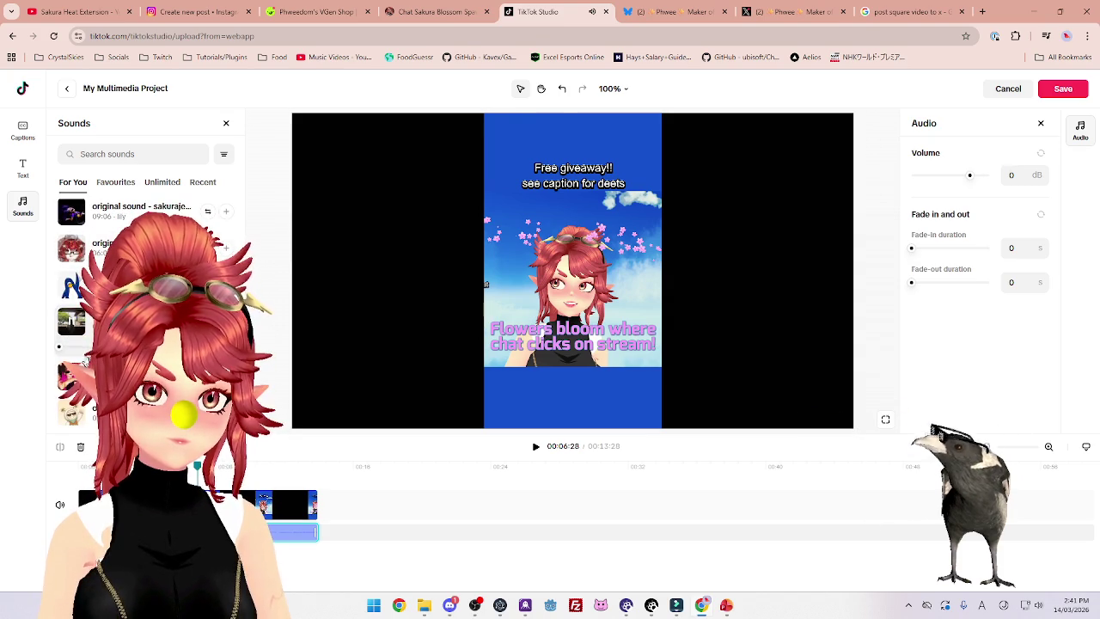
scroll(147, 310, down, 1)
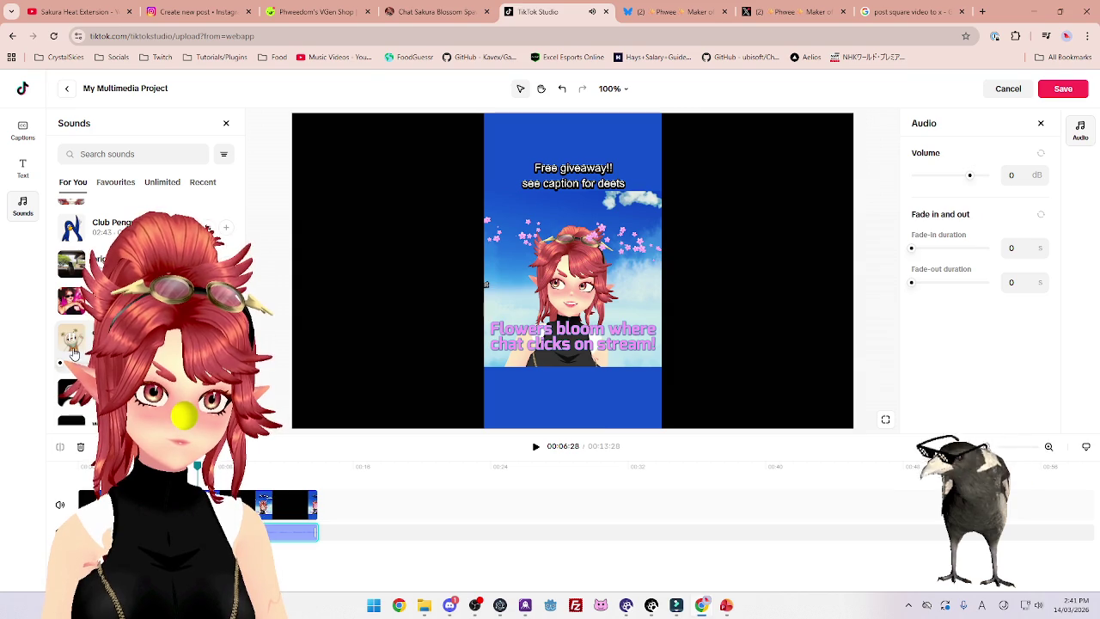
scroll(74, 353, up, 2)
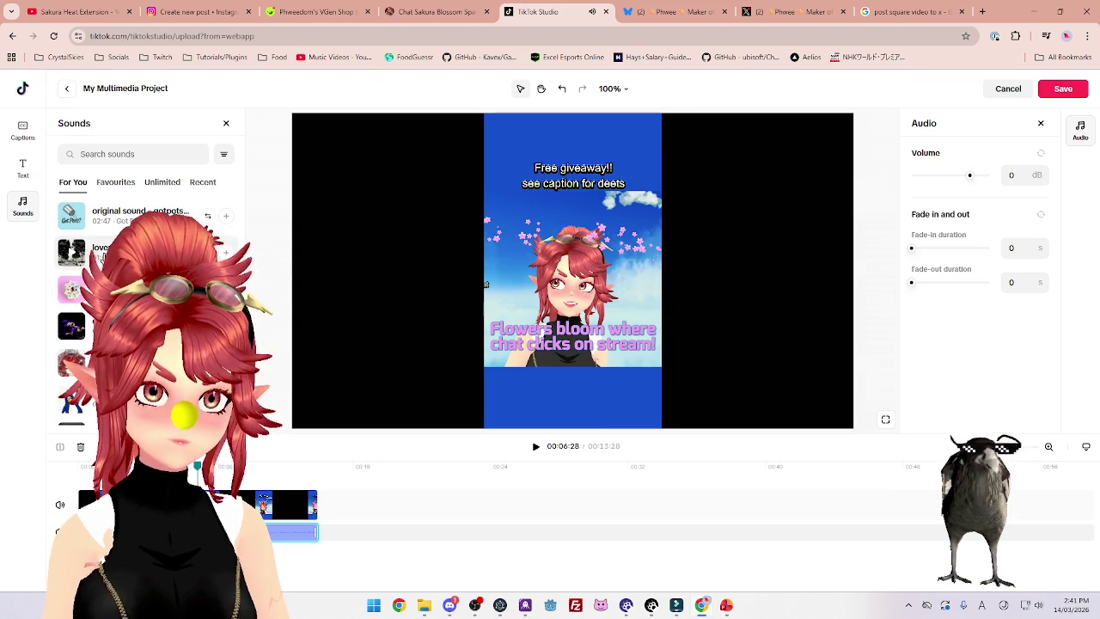
Scroll through more suggested sounds and close the Audio settings panel
scroll(102, 256, down, 3)
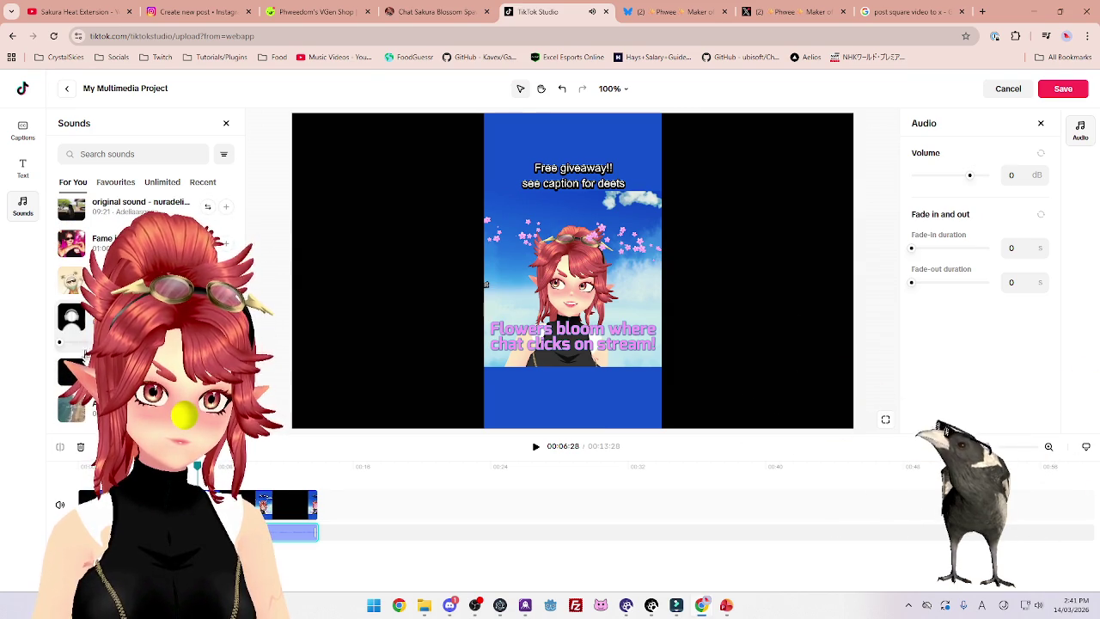
scroll(101, 300, down, 1)
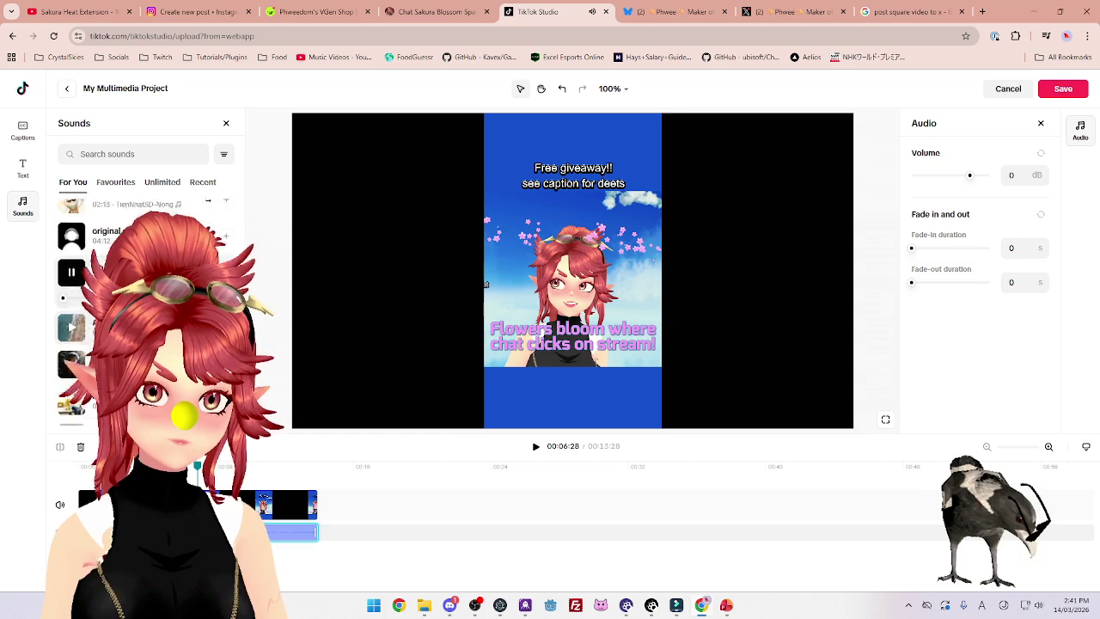
scroll(102, 301, up, 2)
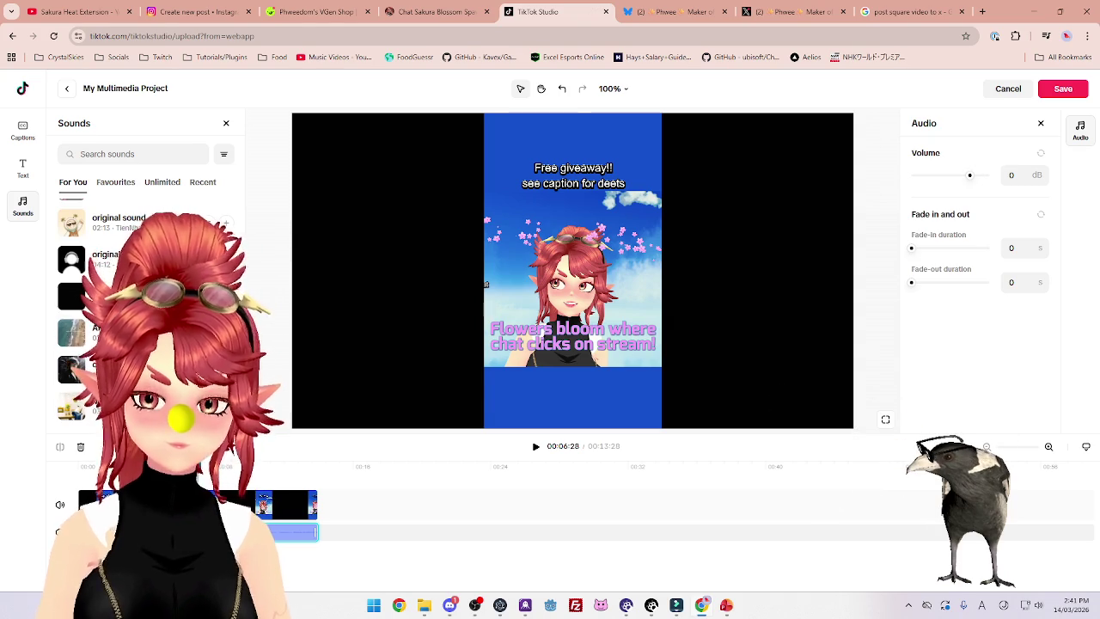
click(1042, 126)
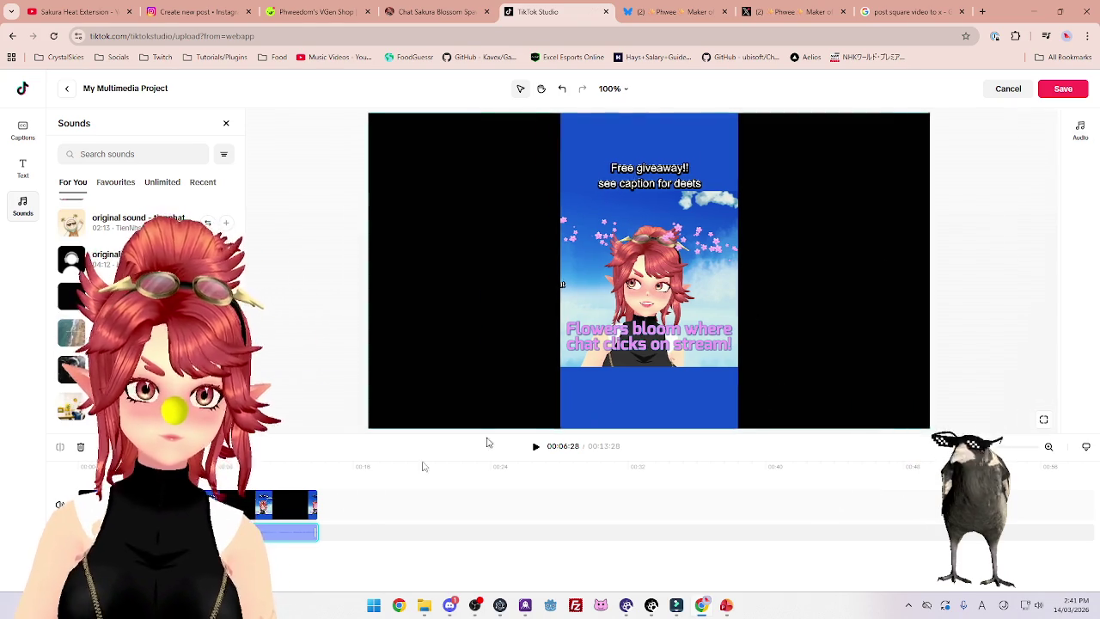
right_click(288, 531)
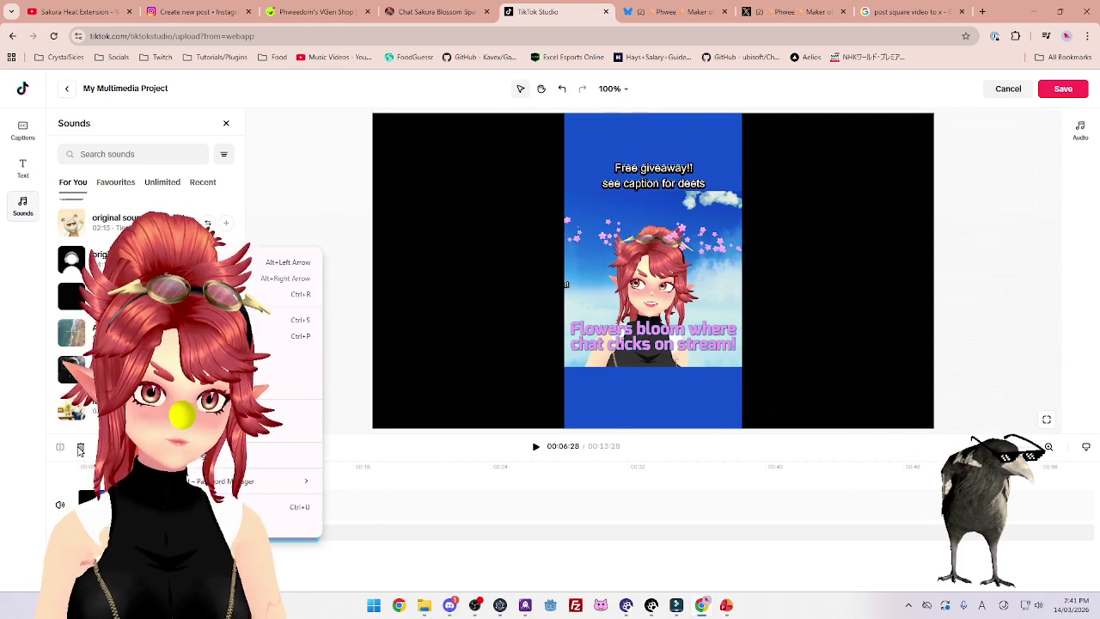
Delete the added audio clip, restore it with Ctrl+Z, and save the edit back to the upload page
click(81, 447)
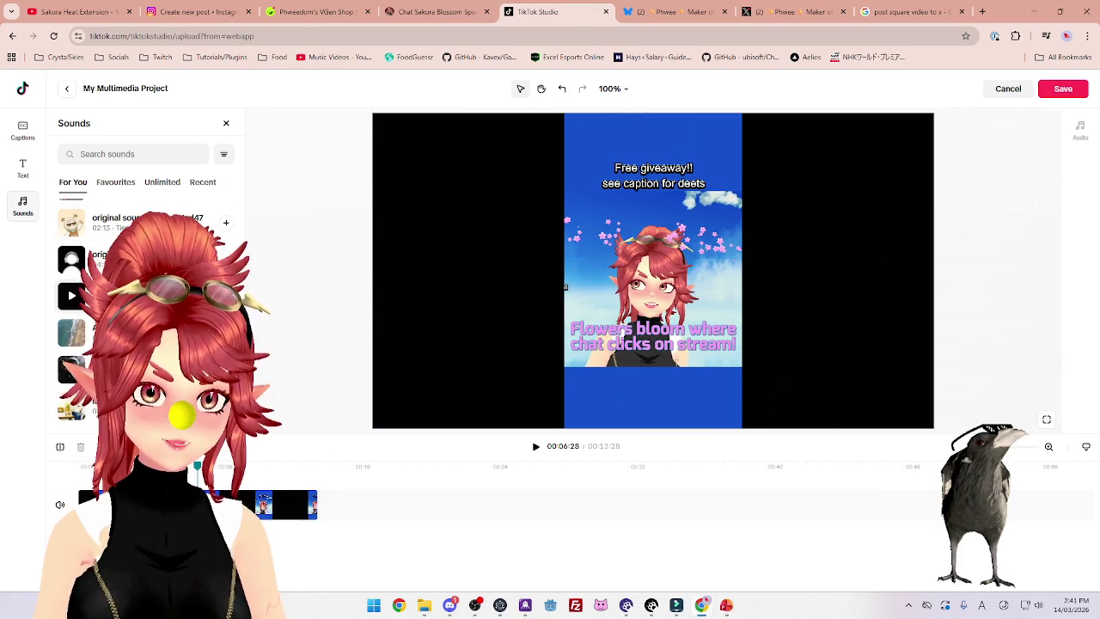
key(ctrl+z)
key(Delete)
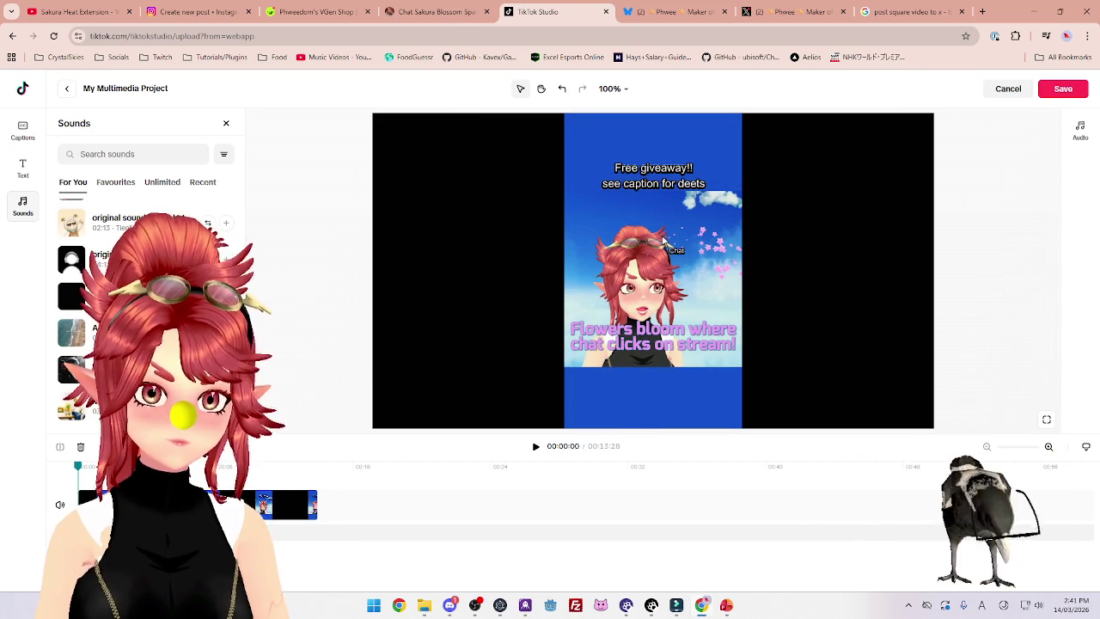
key(ctrl+z)
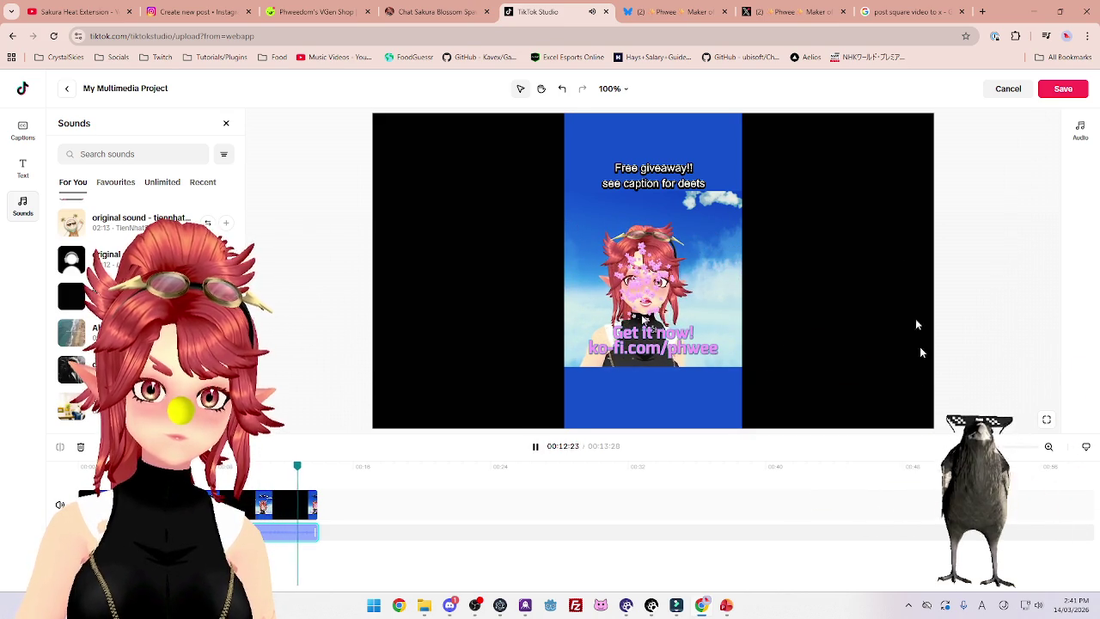
click(1061, 93)
Replace the file name in the description with the opening of the Sakura giveaway caption
scroll(295, 254, up, 2)
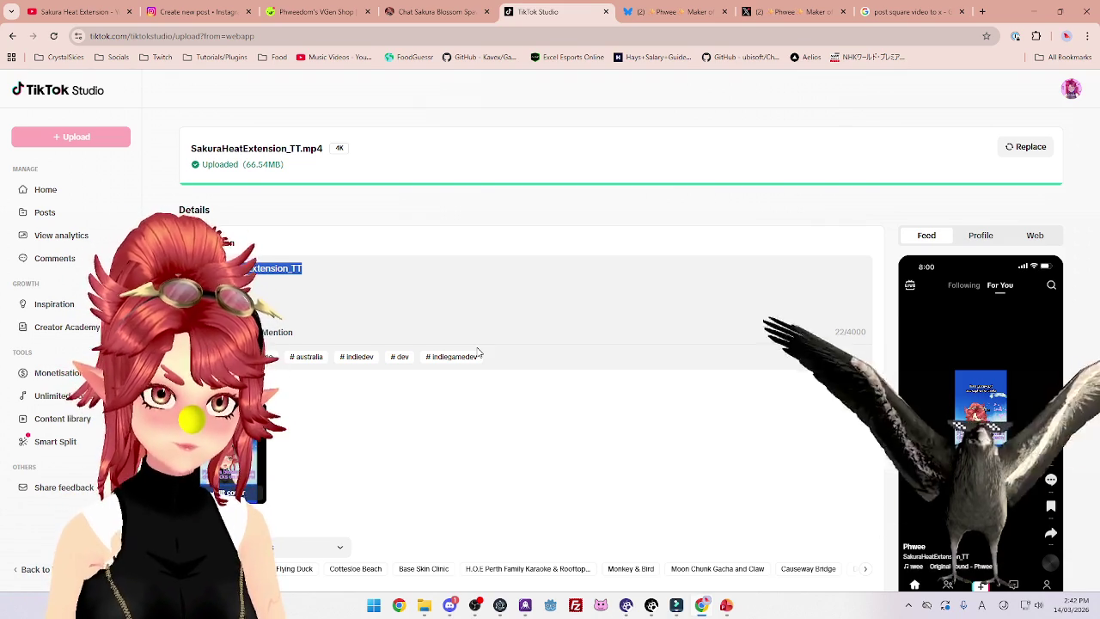
text(Sakura)
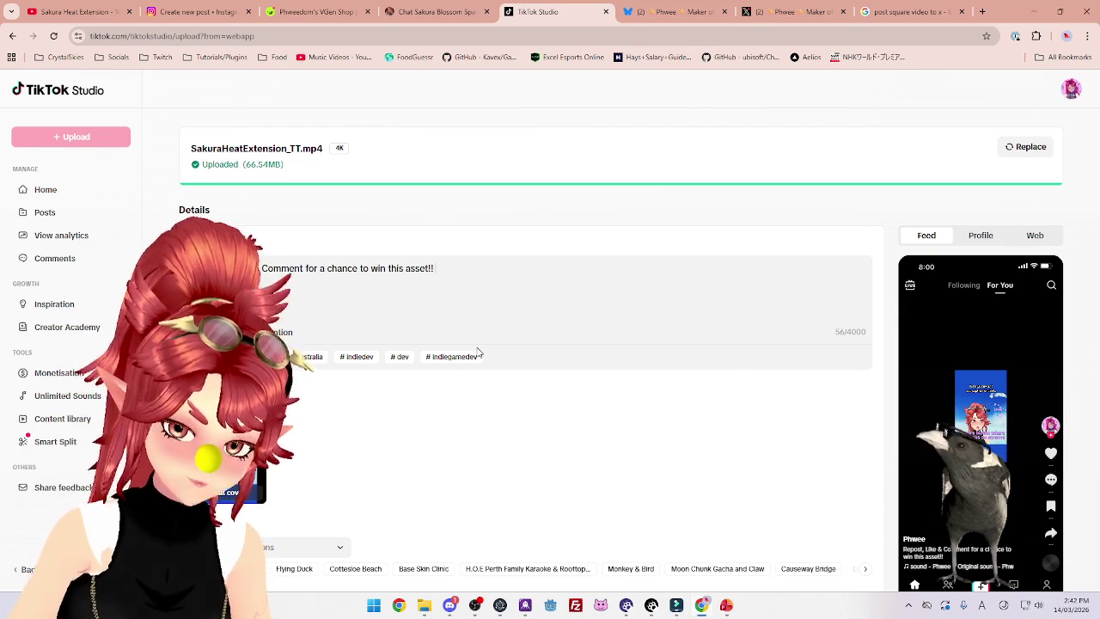
text(or, its avai)
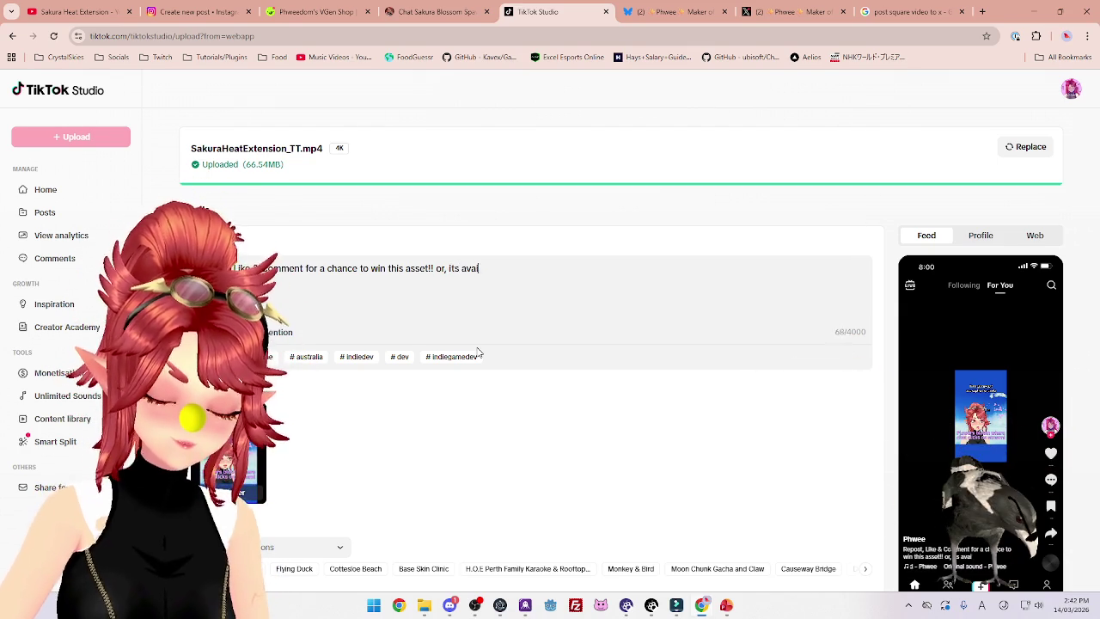
text(lable)
drag(437, 270, 514, 274)
text(3 winners)
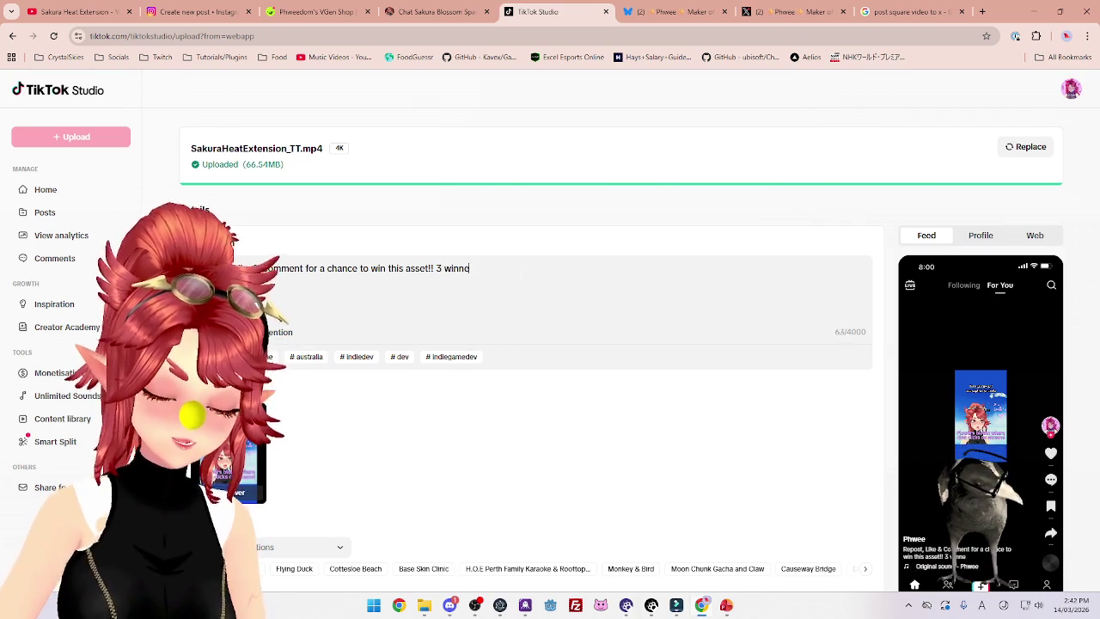
key(BackSpace)
key(BackSpace)
key(BackSpace)
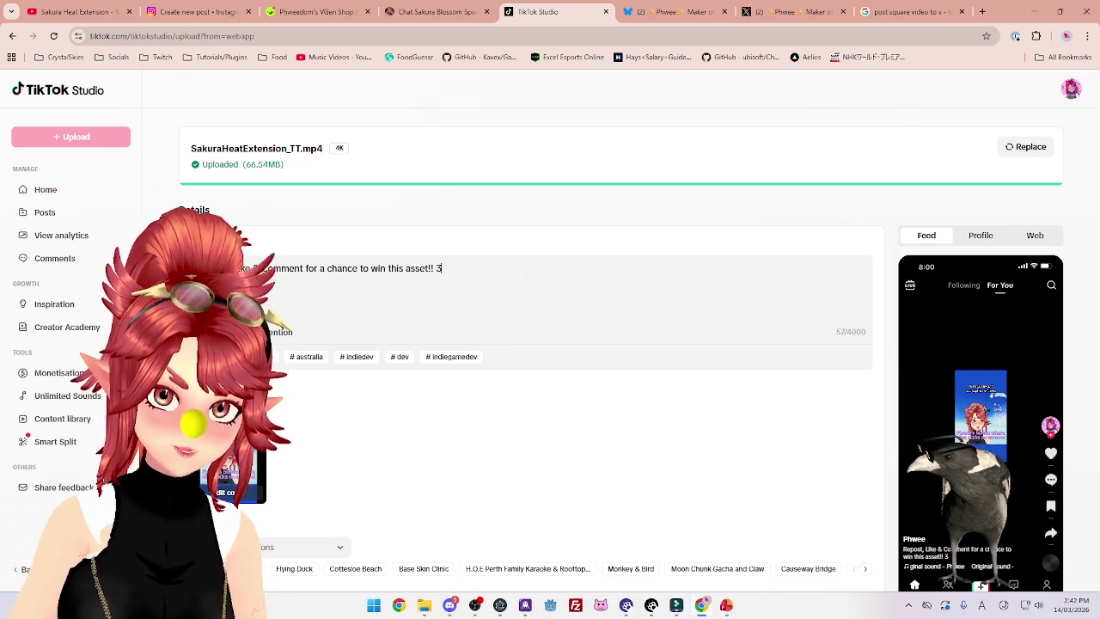
Add '3 TikTok winners drawn on the 17th March', the 50% off asset store offer, and a hashtag line
text(TikTok winners drawn on)
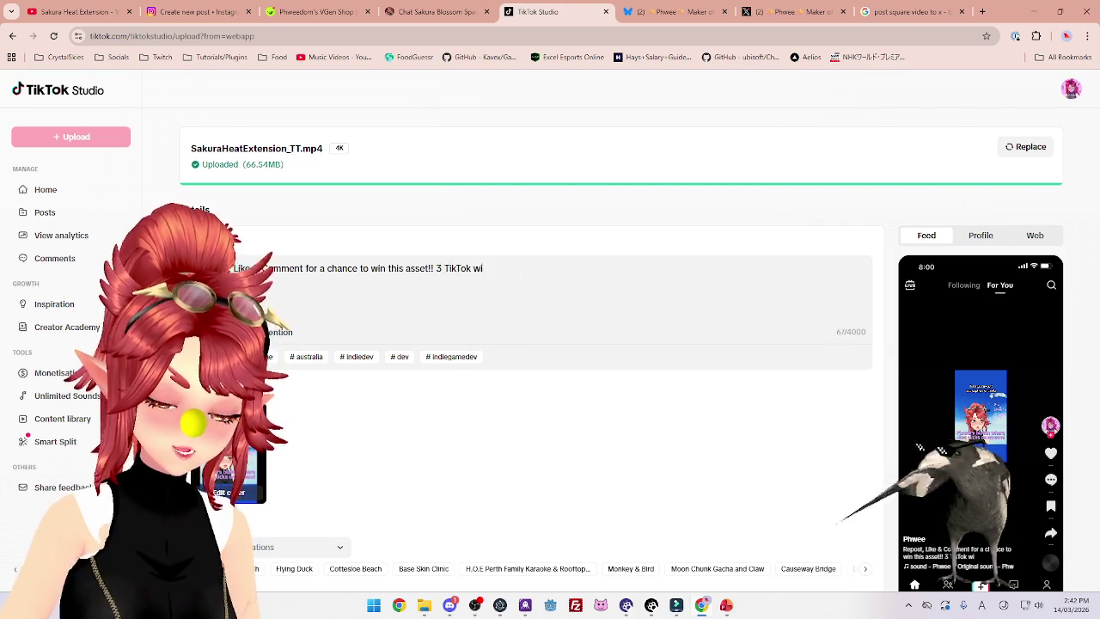
text( the)
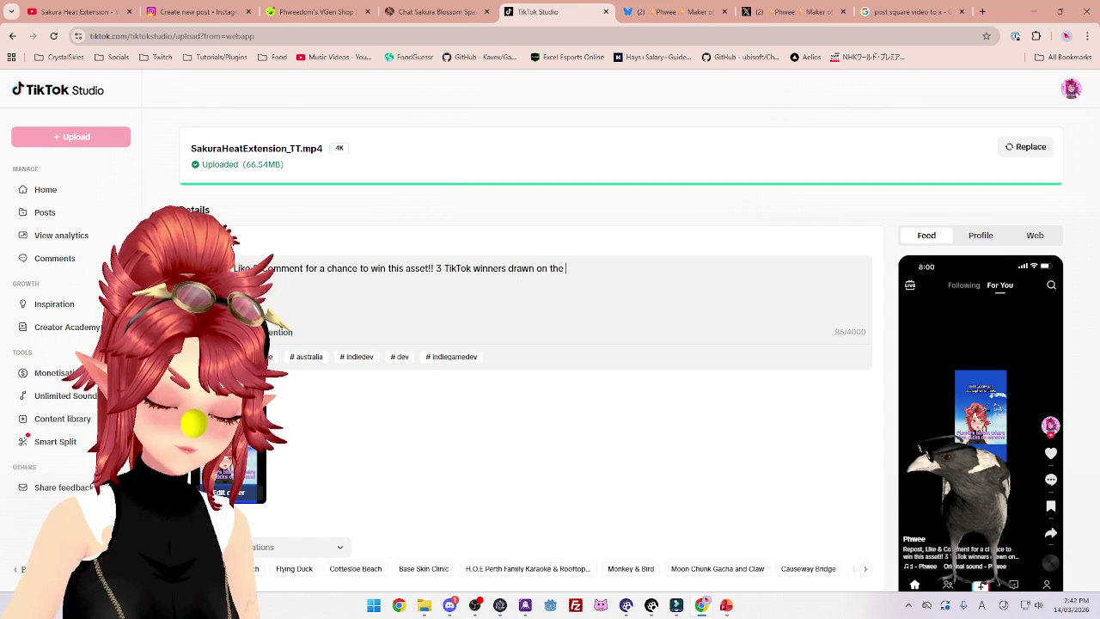
text( 17th Mar)
key(BackSpace)
key(BackSpace)
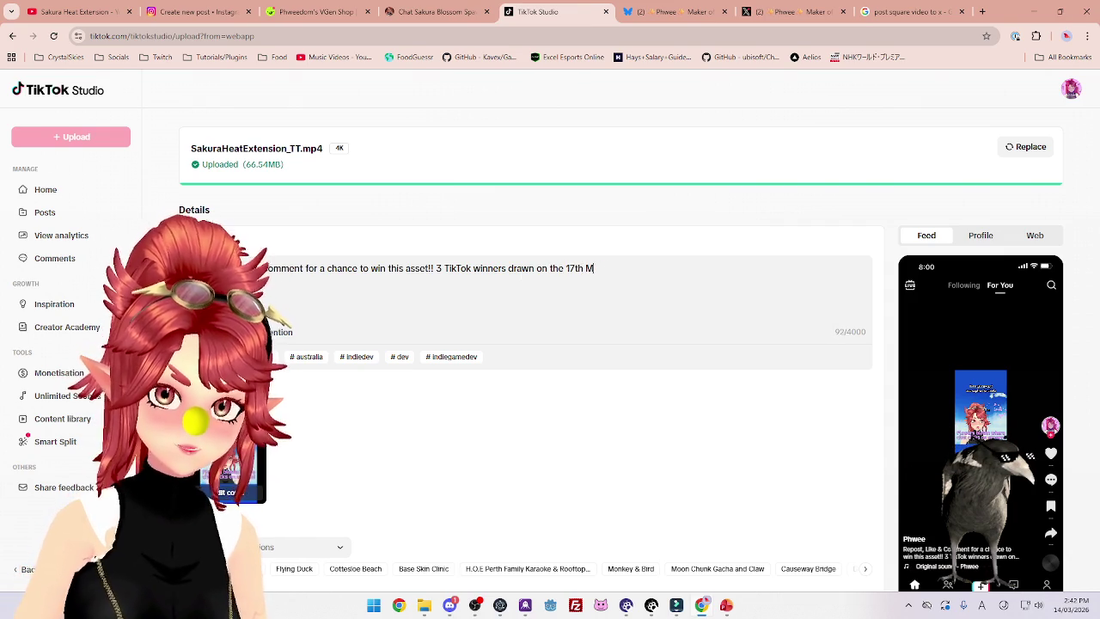
text(arch,)
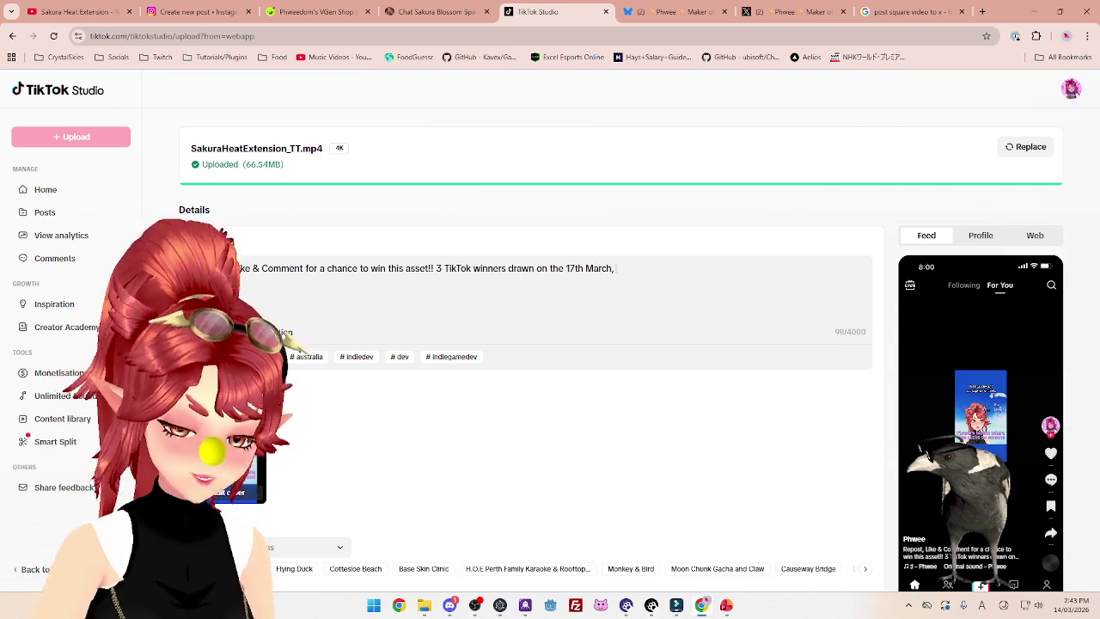
text(or its available in myu as)
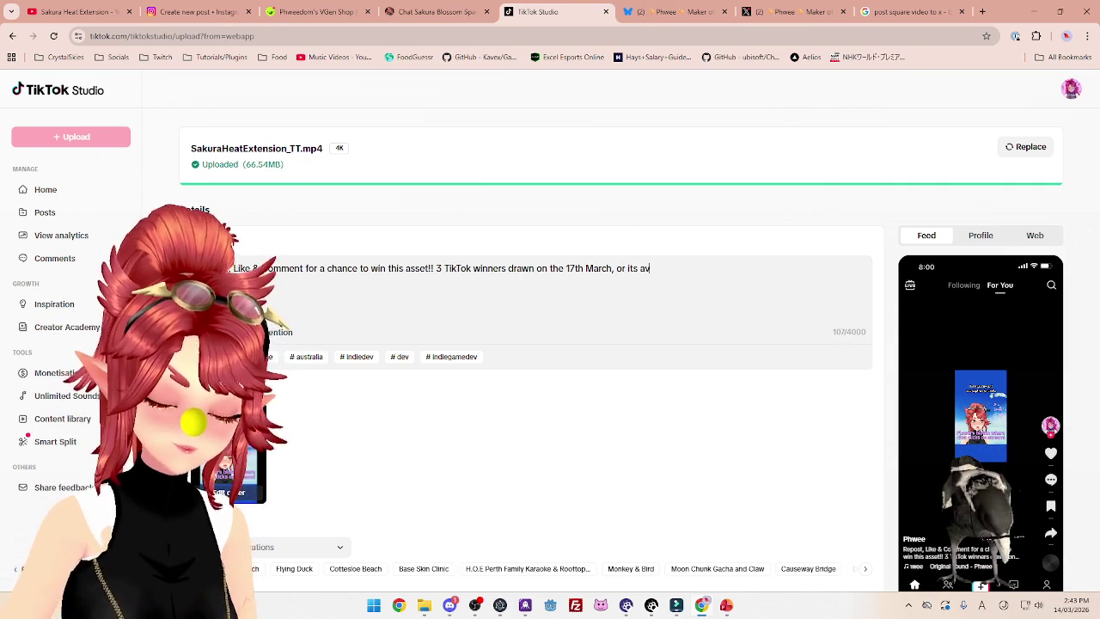
key(BackSpace)
key(BackSpace)
key(BackSpace)
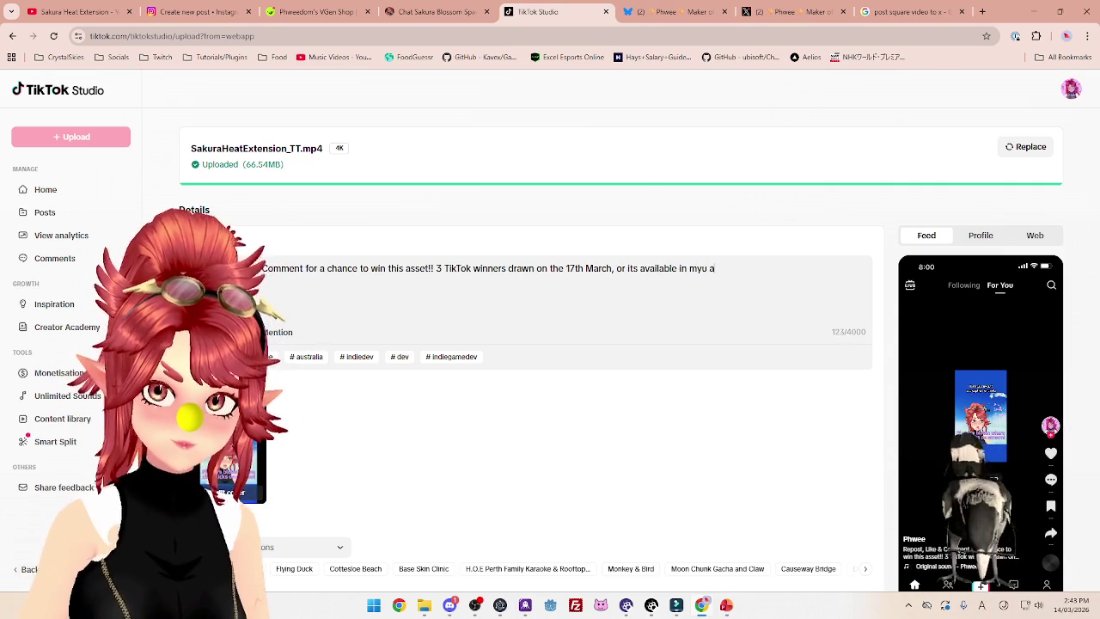
text(asset store for 50%)
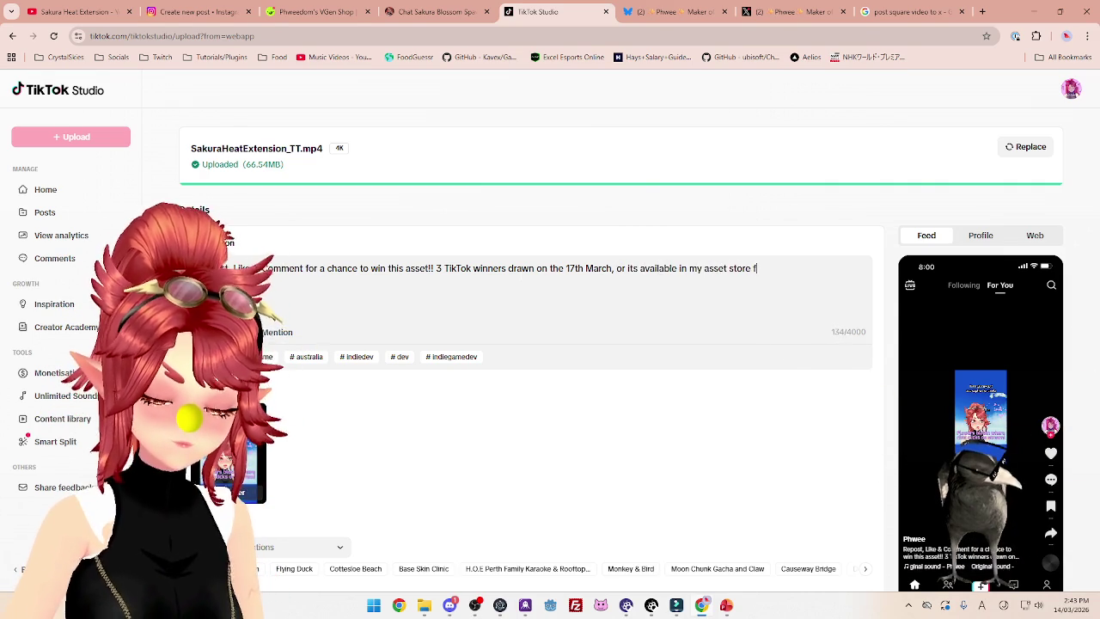
text( of)
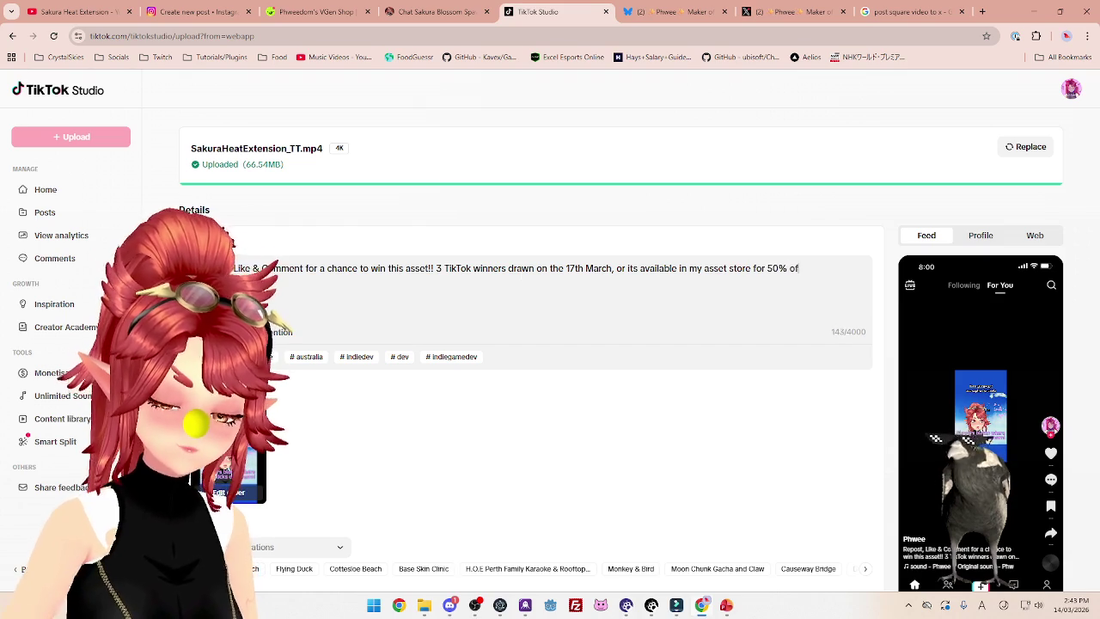
text(f until then!!)
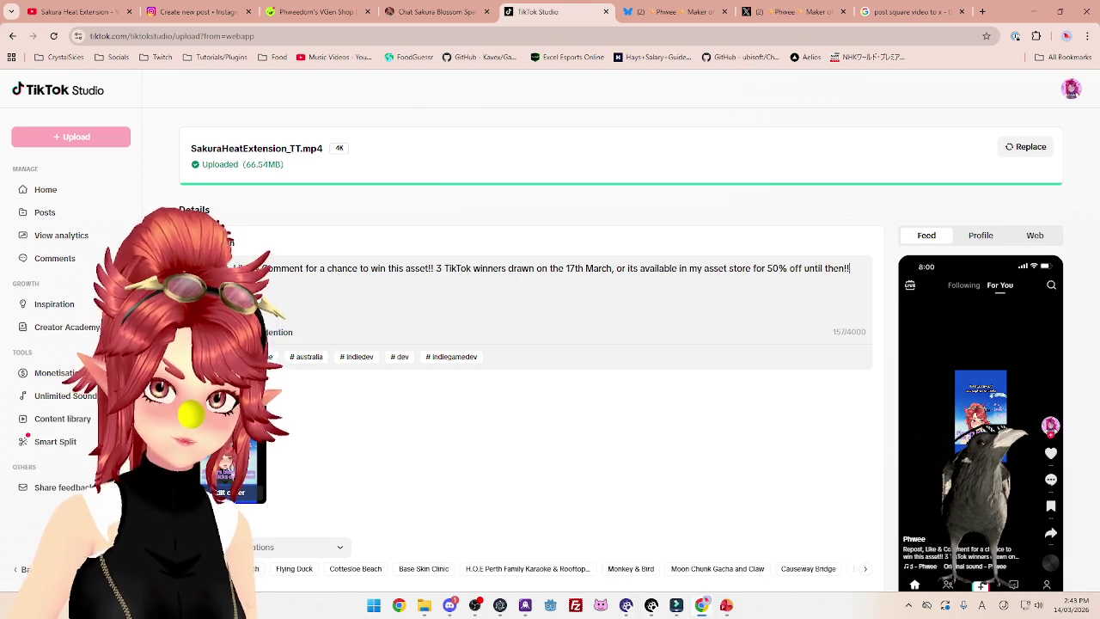
key(Return)
key(Return)
text(#)
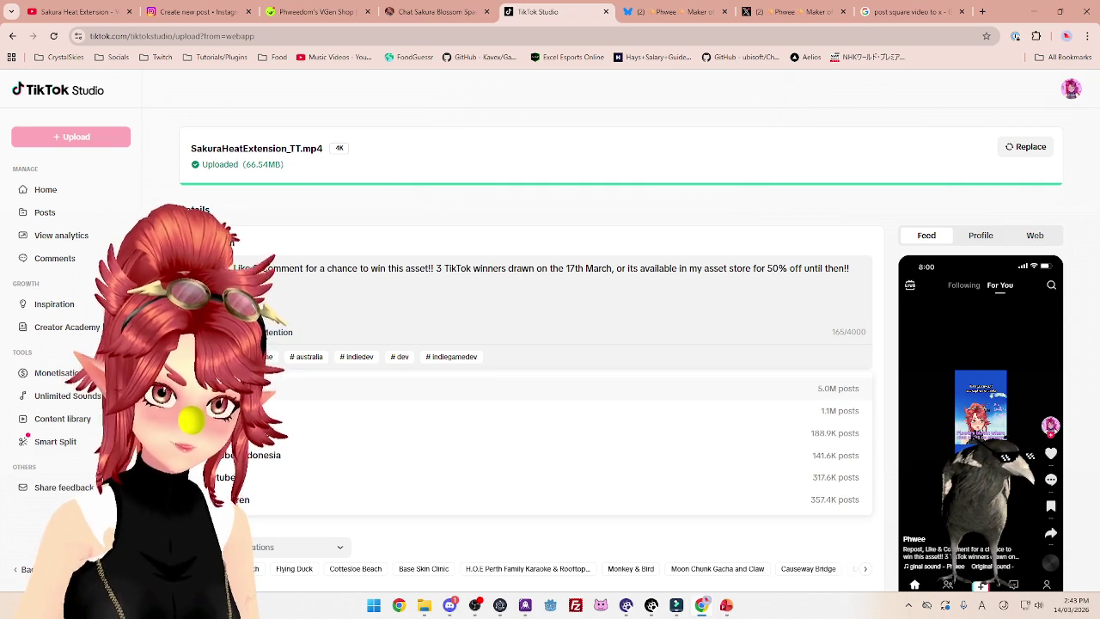
text(srass)
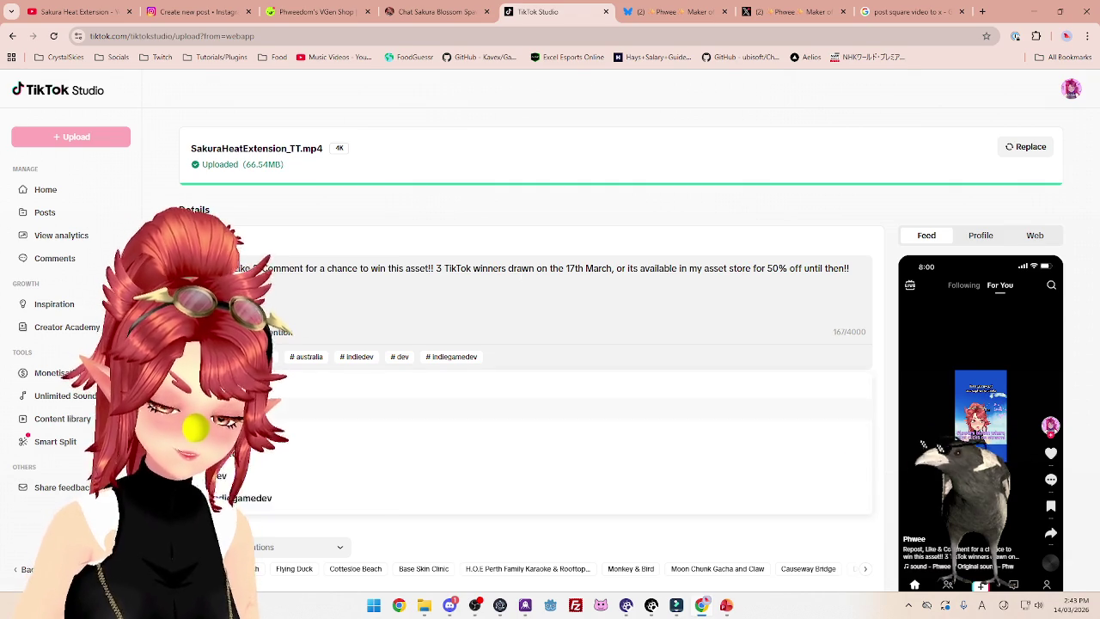
text(et #)
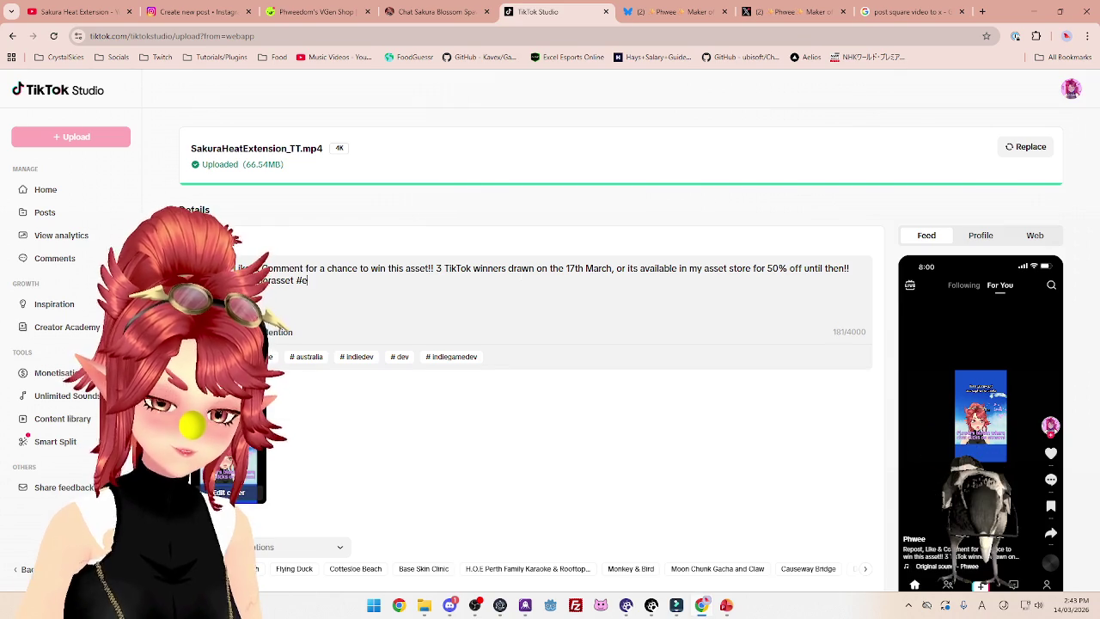
text(envtuber #warudo)
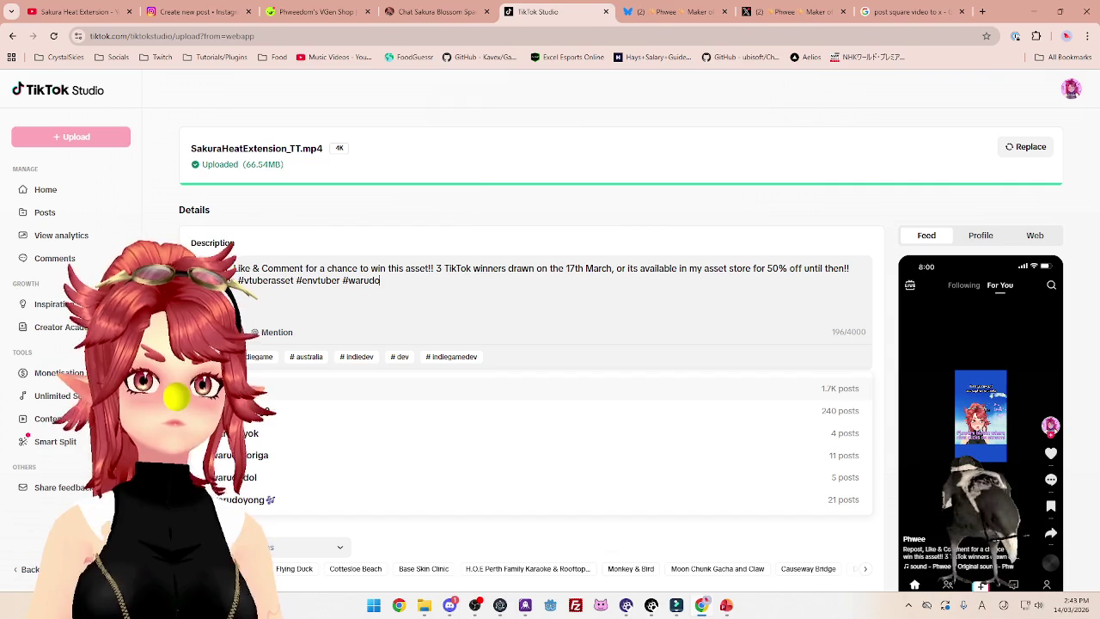
Dismiss the hashtag suggestions and place the cursor after #vtuberasset
key(Escape)
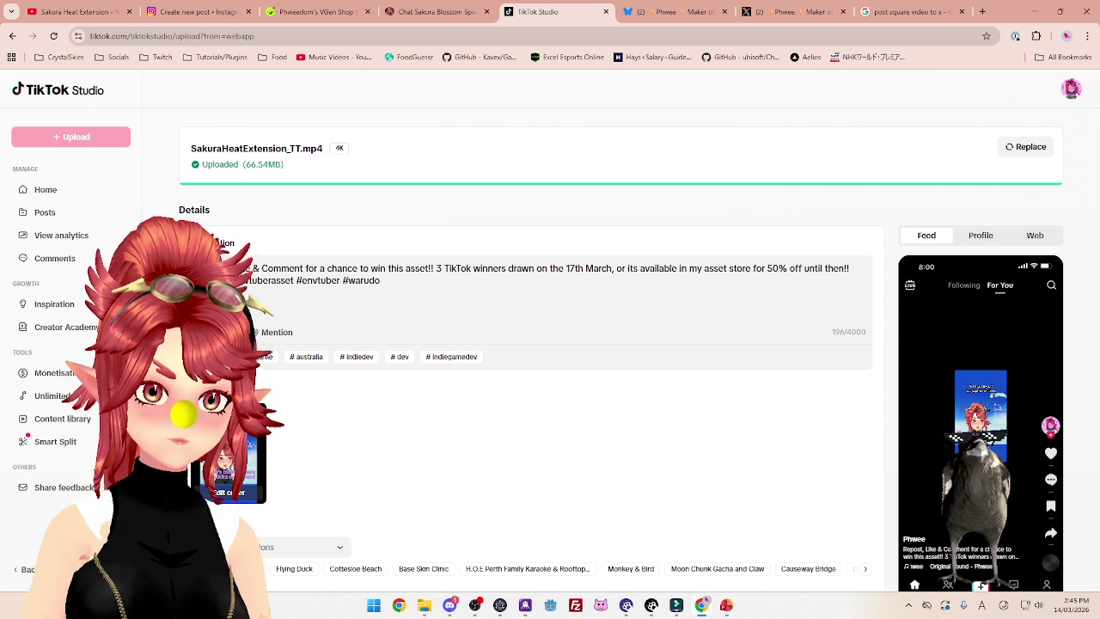
click(294, 280)
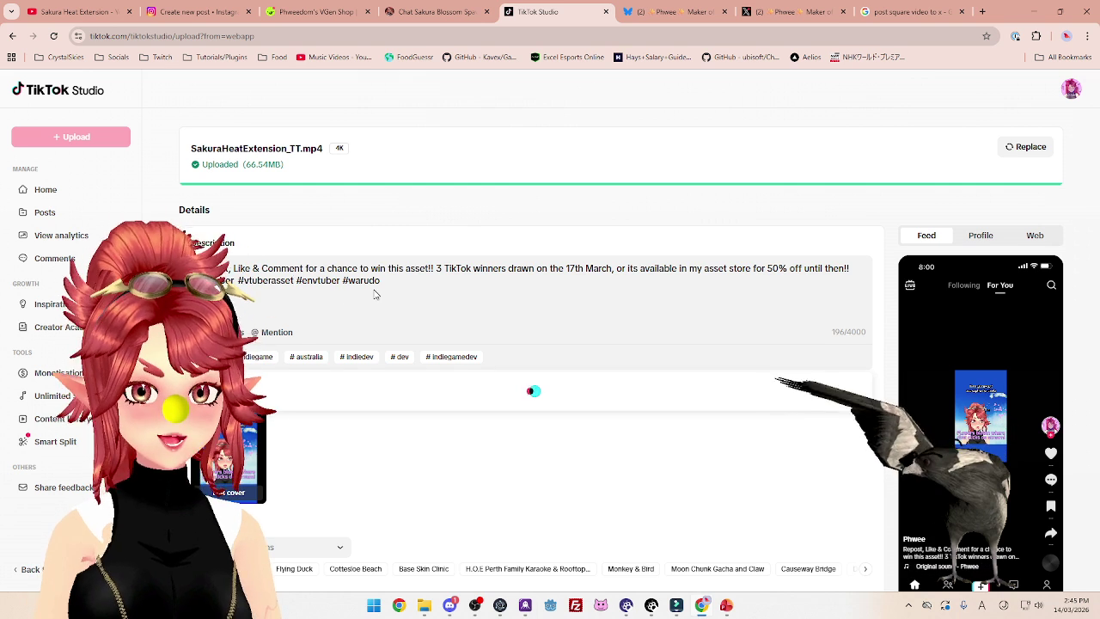